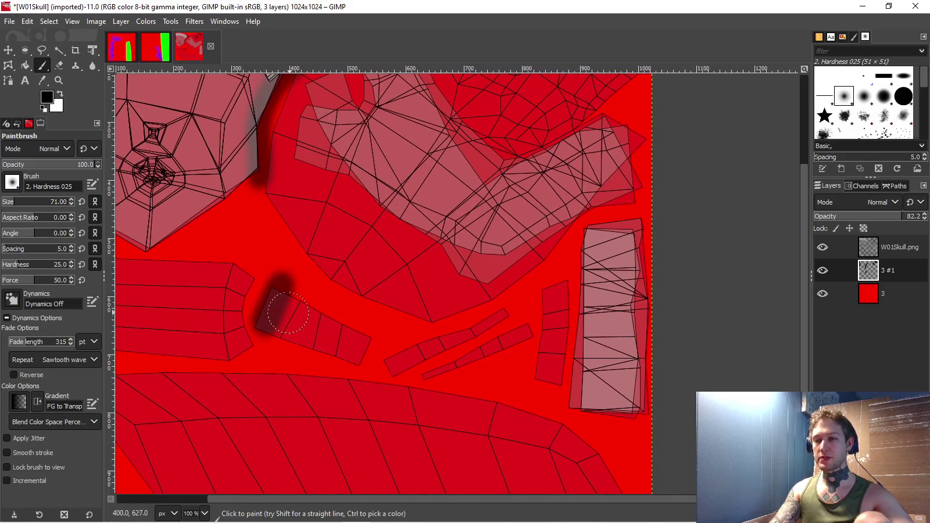
# - Undo the stray stroke and erase the dark shading along the skull island's edge with a Hardness 100 eraser
pyautogui.hotkey('ctrl', 'z')
pyautogui.hotkey('shift', 'e')
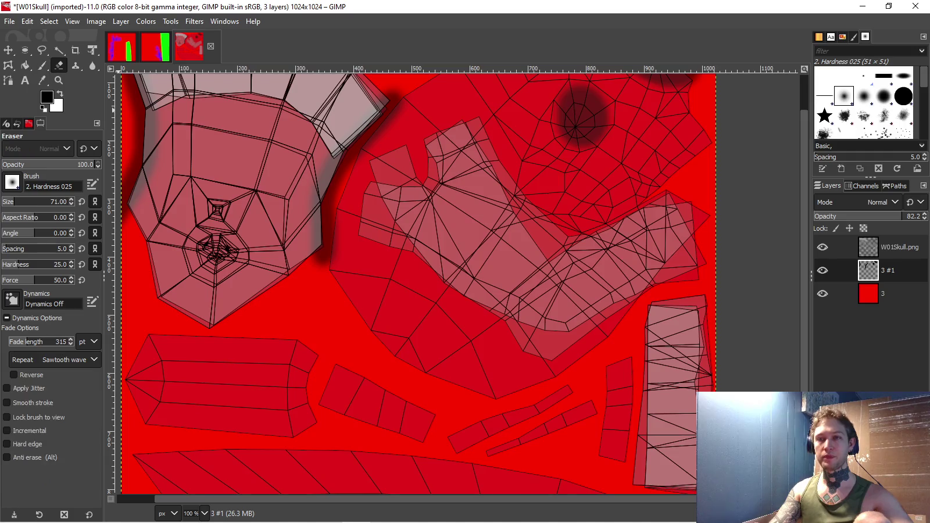
pyautogui.click(903, 96)
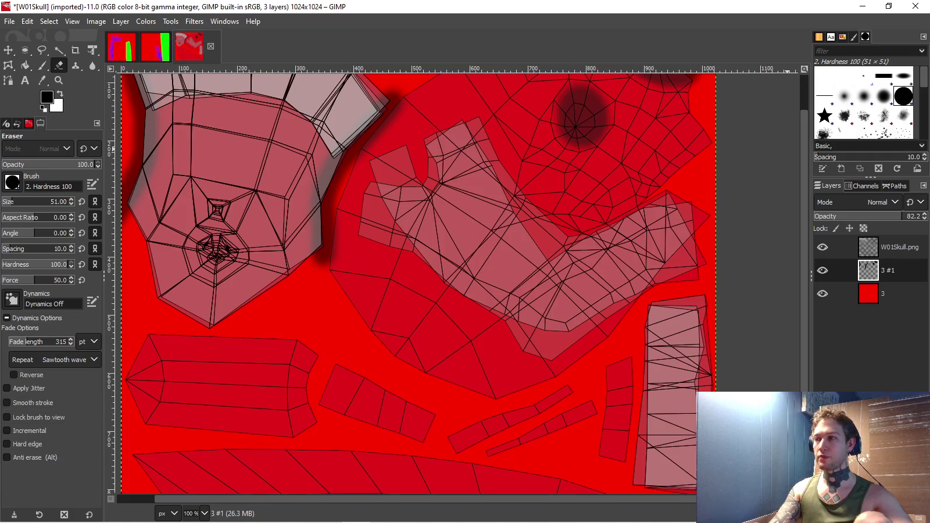
pyautogui.press('2')
pyautogui.moveTo(328, 308); pyautogui.dragTo(344, 248)
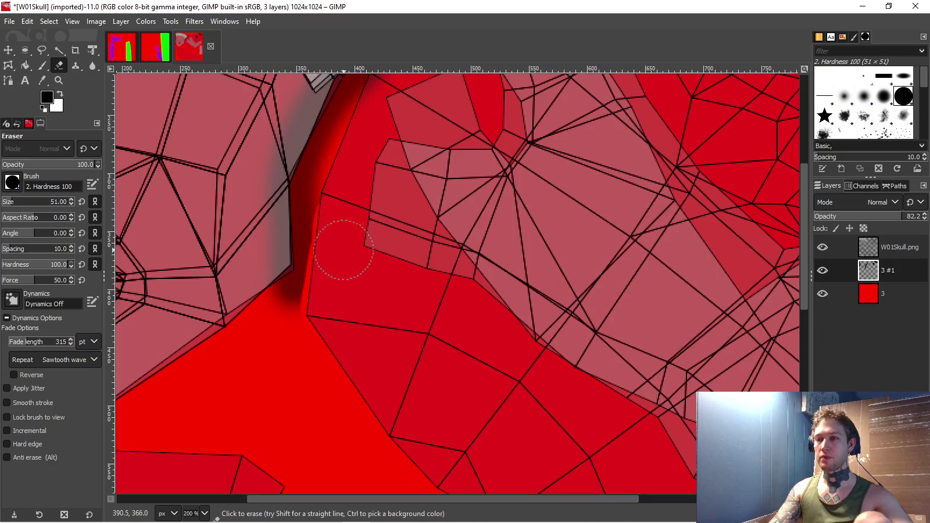
pyautogui.keyDown('shift'); pyautogui.click(339, 198); pyautogui.keyUp('shift')
pyautogui.scroll(5, 354, 245)
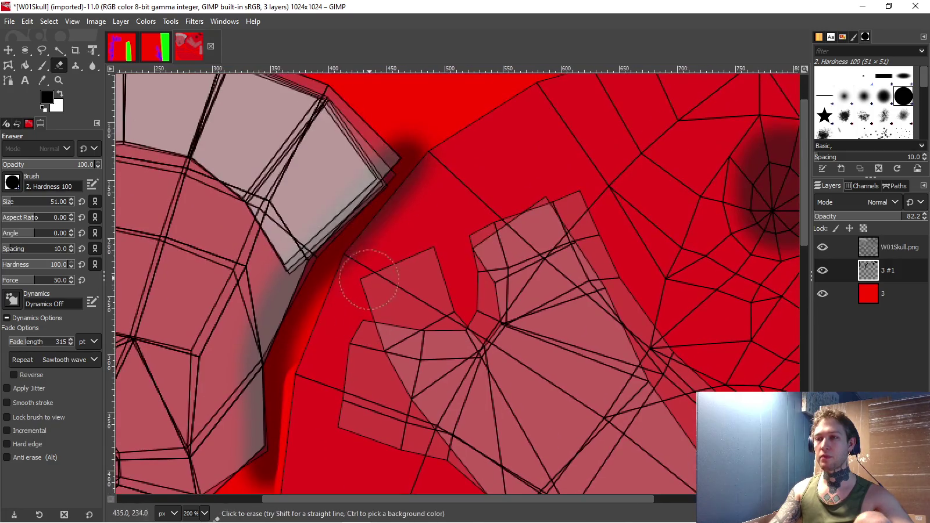
pyautogui.keyDown('shift'); pyautogui.click(363, 264); pyautogui.keyUp('shift')
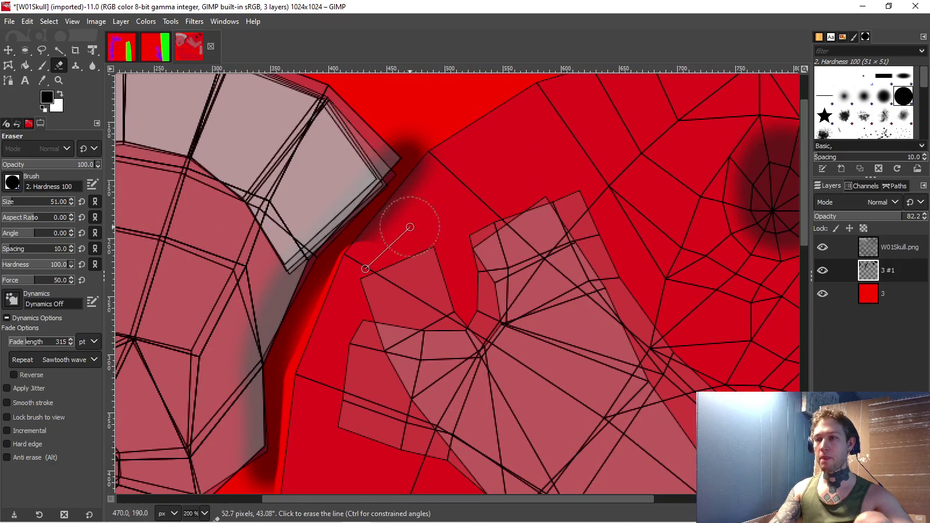
pyautogui.keyDown('shift'); pyautogui.click(423, 197); pyautogui.keyUp('shift')
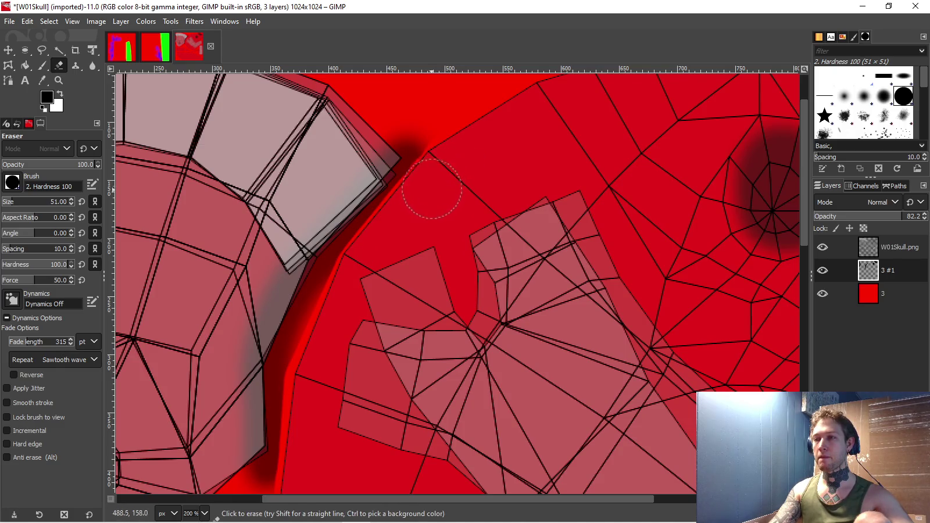
pyautogui.press('1')
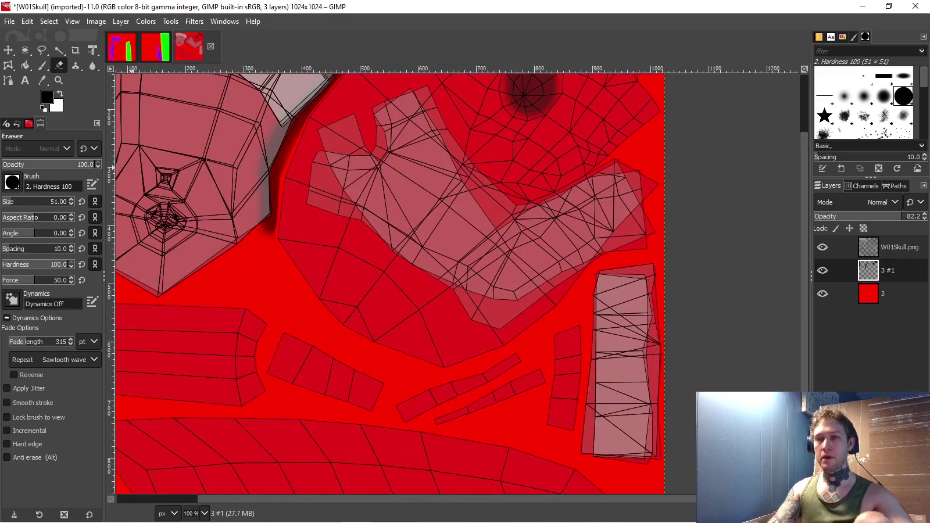
pyautogui.press('p')
pyautogui.scroll(1, 297, 365)
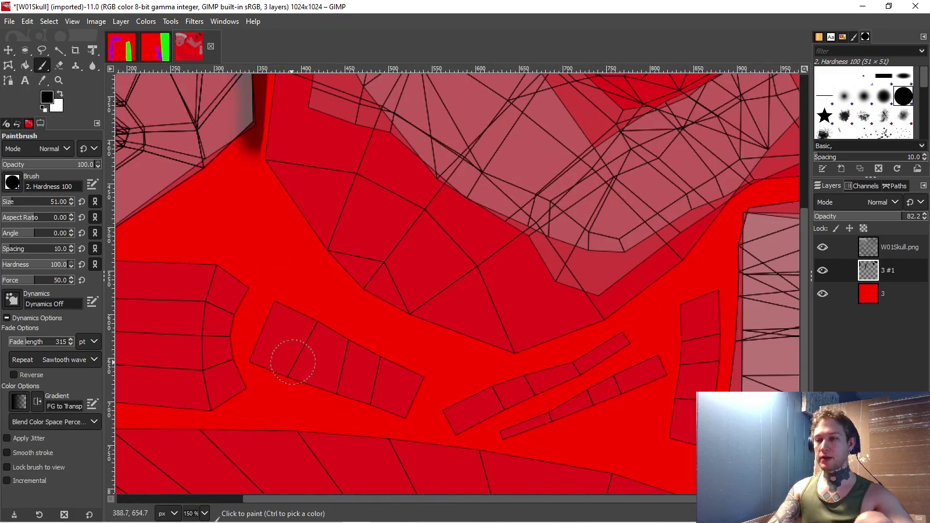
# - Replace the freehand stroke with soft Hardness 025 shadow lines above and below the first strip
pyautogui.moveTo(266, 361)
pyautogui.mouseDown()
pyautogui.moveTo(373, 395)
pyautogui.moveTo(365, 386)
pyautogui.moveTo(420, 396)
pyautogui.moveTo(399, 416)
pyautogui.moveTo(467, 423)
pyautogui.moveTo(515, 395)
pyautogui.moveTo(586, 374)
pyautogui.mouseUp()
pyautogui.hotkey('ctrl', 'z')
pyautogui.hotkey('ctrl', 'z')
pyautogui.click(844, 94)
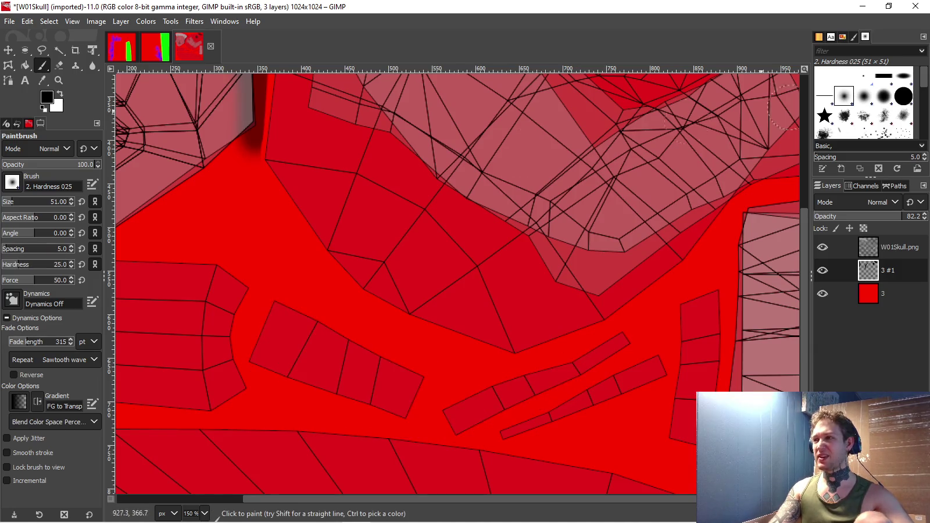
pyautogui.click(273, 301)
pyautogui.keyDown('shift'); pyautogui.click(324, 329); pyautogui.keyUp('shift')
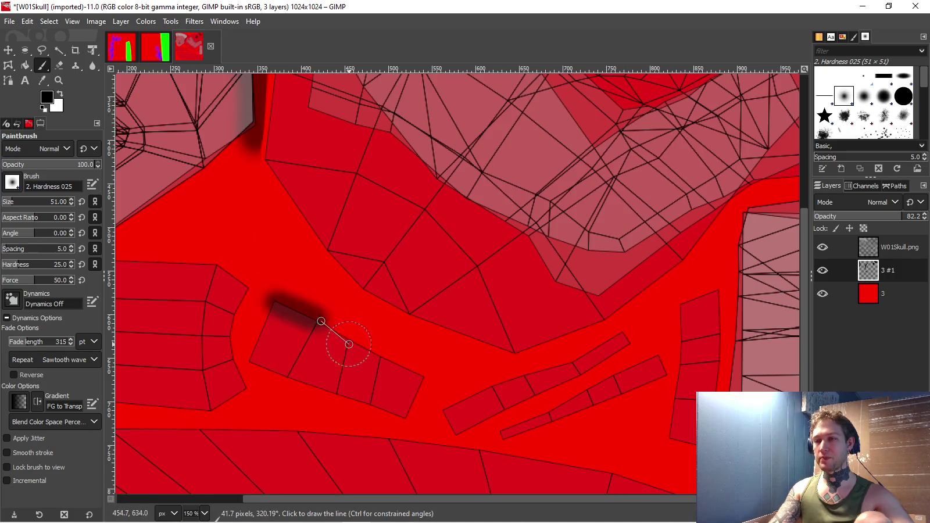
pyautogui.keyDown('shift'); pyautogui.click(352, 344); pyautogui.keyUp('shift')
pyautogui.keyDown('shift'); pyautogui.click(385, 361); pyautogui.keyUp('shift')
pyautogui.keyDown('shift'); pyautogui.click(424, 375); pyautogui.keyUp('shift')
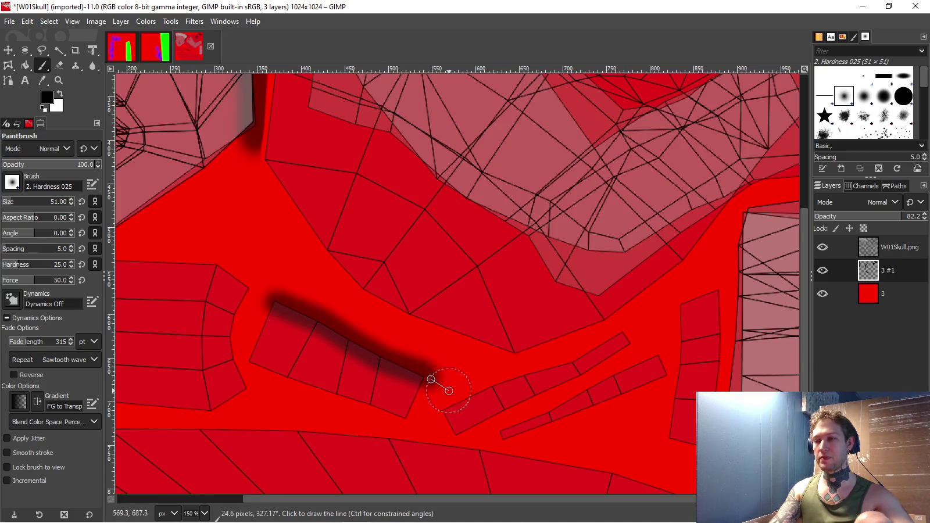
pyautogui.click(253, 362)
pyautogui.keyDown('shift'); pyautogui.click(408, 414); pyautogui.keyUp('shift')
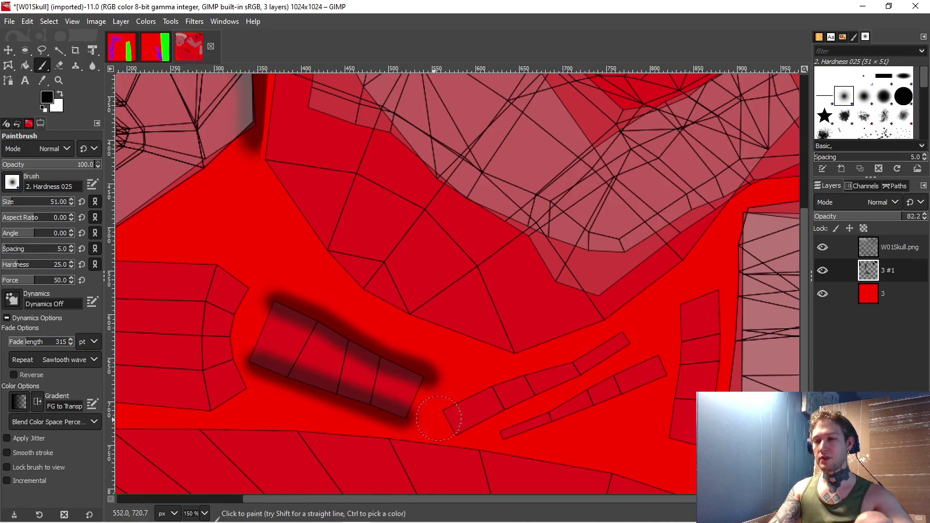
# - Paint a soft shadow line along the thin strip's top edge
pyautogui.scroll(-2, 350, 243)
pyautogui.hscroll(2, 373, 218)
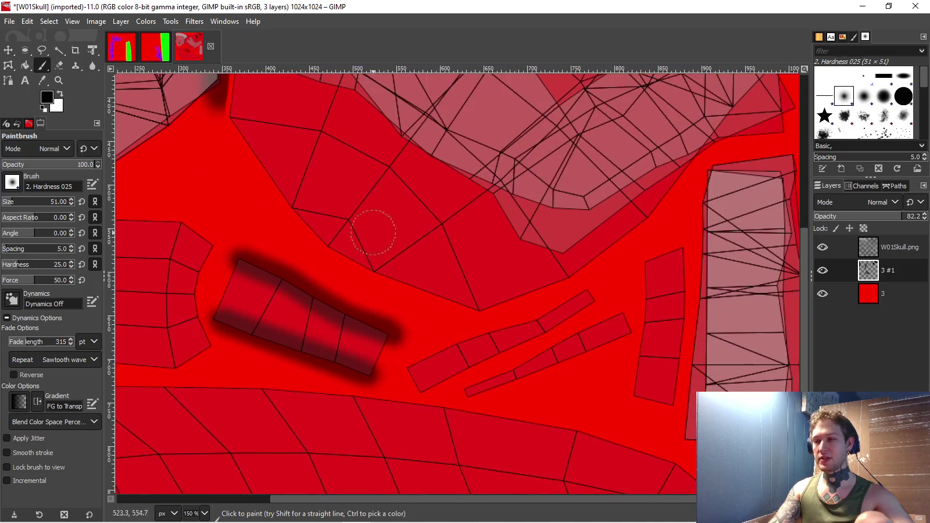
pyautogui.click(407, 365)
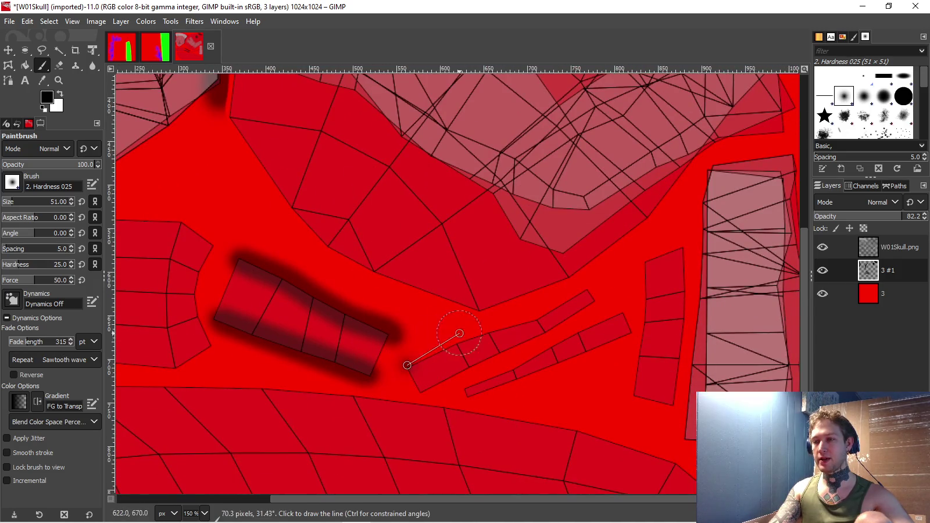
pyautogui.keyDown('shift'); pyautogui.click(459, 342); pyautogui.keyUp('shift')
pyautogui.keyDown('shift'); pyautogui.click(493, 328); pyautogui.keyUp('shift')
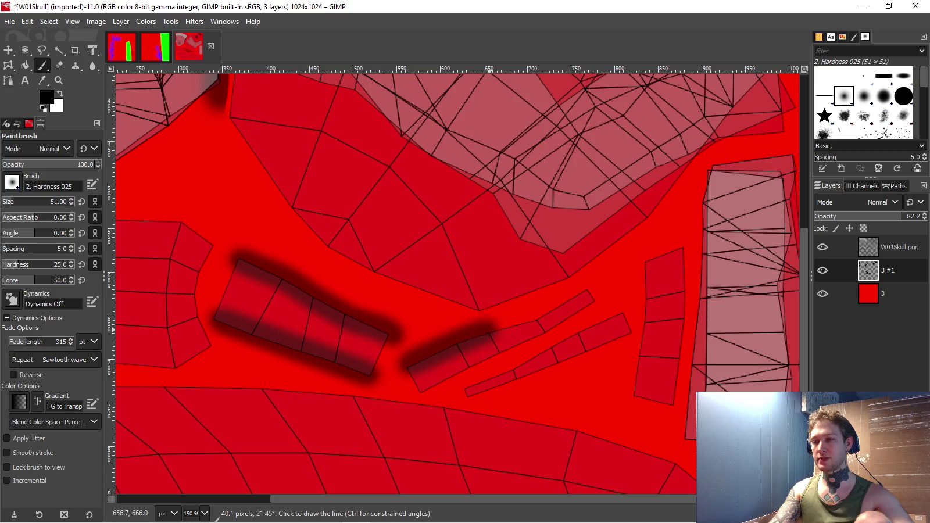
pyautogui.keyDown('shift'); pyautogui.click(536, 319); pyautogui.keyUp('shift')
pyautogui.keyDown('shift'); pyautogui.click(589, 288); pyautogui.keyUp('shift')
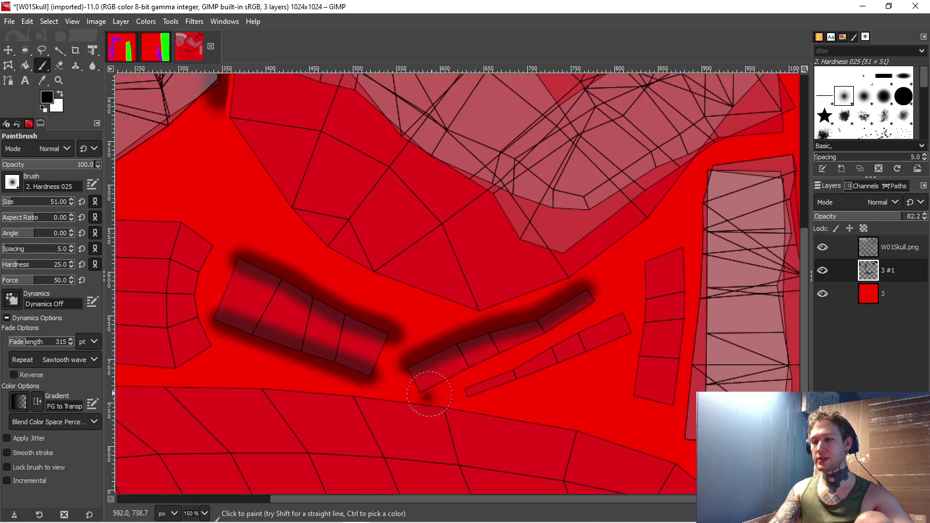
# - Add soft shadow lines below the thin strip and along the lower thin strip
pyautogui.keyDown('shift'); pyautogui.click(470, 377); pyautogui.keyUp('shift')
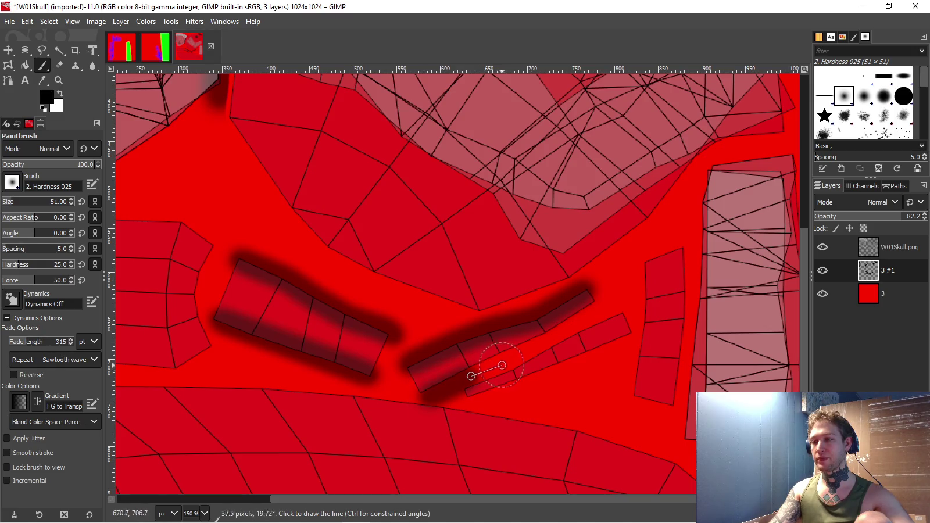
pyautogui.keyDown('shift'); pyautogui.click(548, 341); pyautogui.keyUp('shift')
pyautogui.keyDown('shift'); pyautogui.click(613, 307); pyautogui.keyUp('shift')
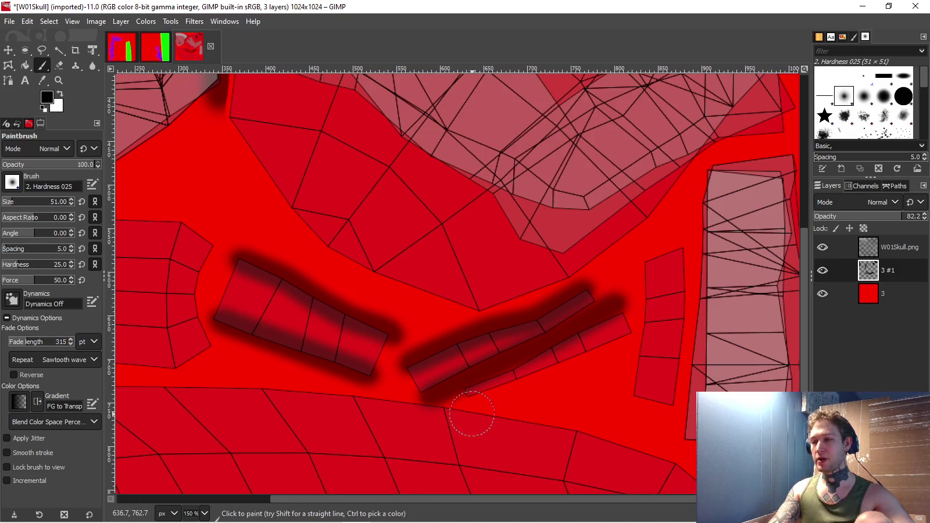
pyautogui.keyDown('shift'); pyautogui.click(559, 384); pyautogui.keyUp('shift')
pyautogui.keyDown('shift'); pyautogui.click(589, 365); pyautogui.keyUp('shift')
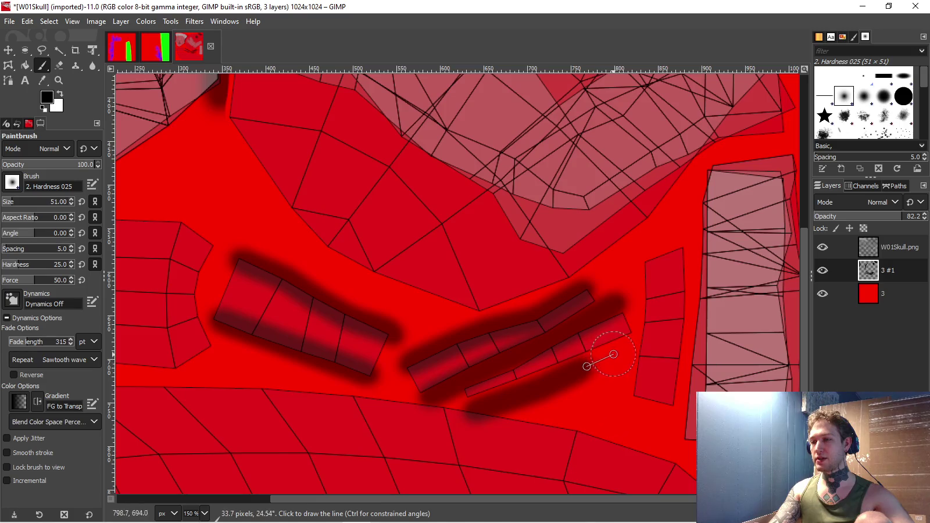
pyautogui.keyDown('shift'); pyautogui.click(614, 354); pyautogui.keyUp('shift')
# - Paint vertical soft shadows down both sides of the upright strip
pyautogui.click(631, 402)
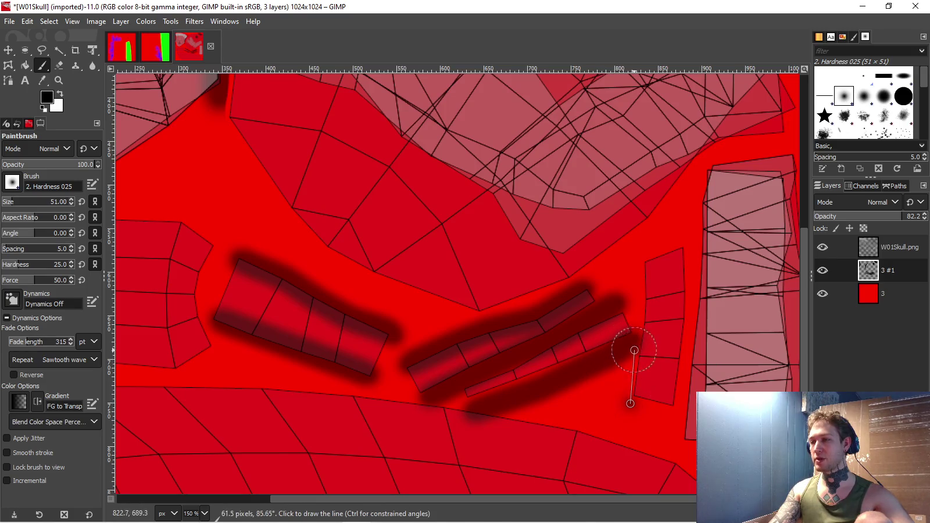
pyautogui.keyDown('shift'); pyautogui.click(641, 344); pyautogui.keyUp('shift')
pyautogui.keyDown('shift'); pyautogui.click(640, 248); pyautogui.keyUp('shift')
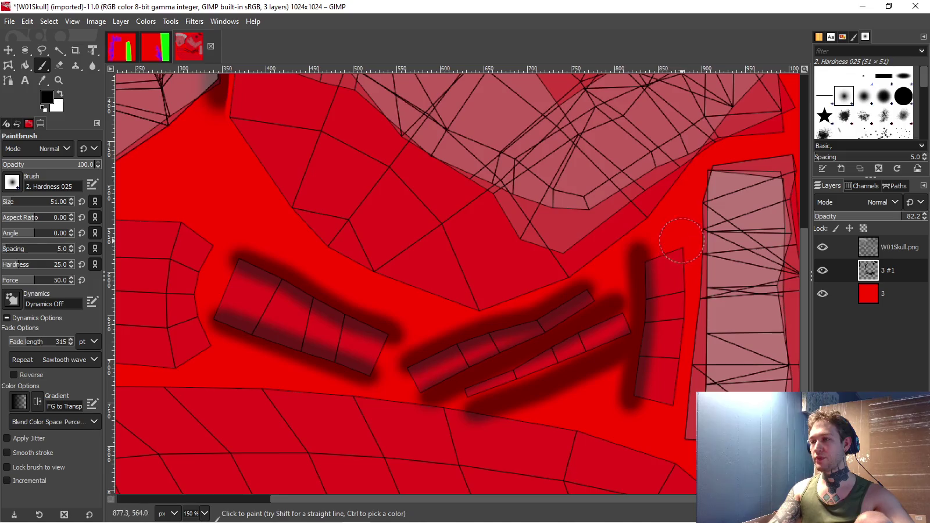
pyautogui.keyDown('shift'); pyautogui.click(687, 342); pyautogui.keyUp('shift')
pyautogui.keyDown('shift'); pyautogui.click(671, 420); pyautogui.keyUp('shift')
pyautogui.hscroll(5, 460, 279)
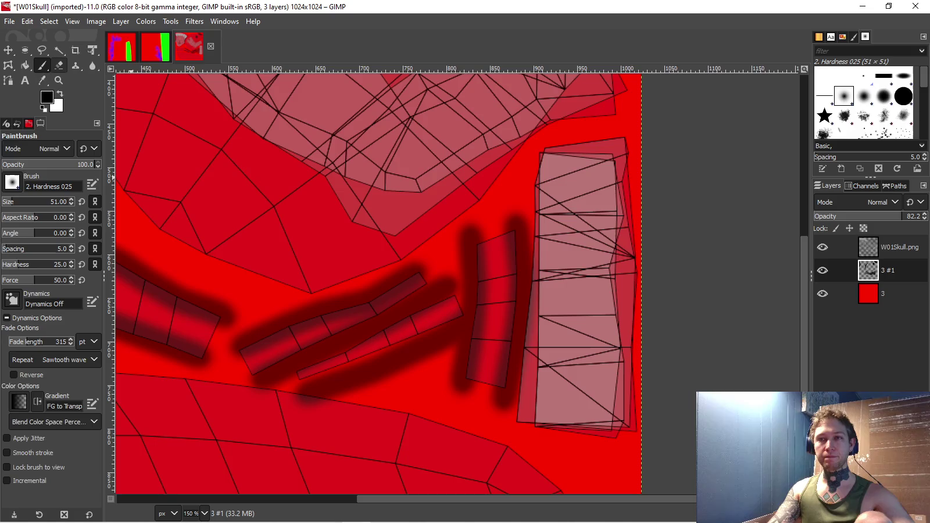
# - Set up the eraser with a hard brush and 1.0 brush spacing
pyautogui.hotkey('shift', 'e')
pyautogui.click(546, 304)
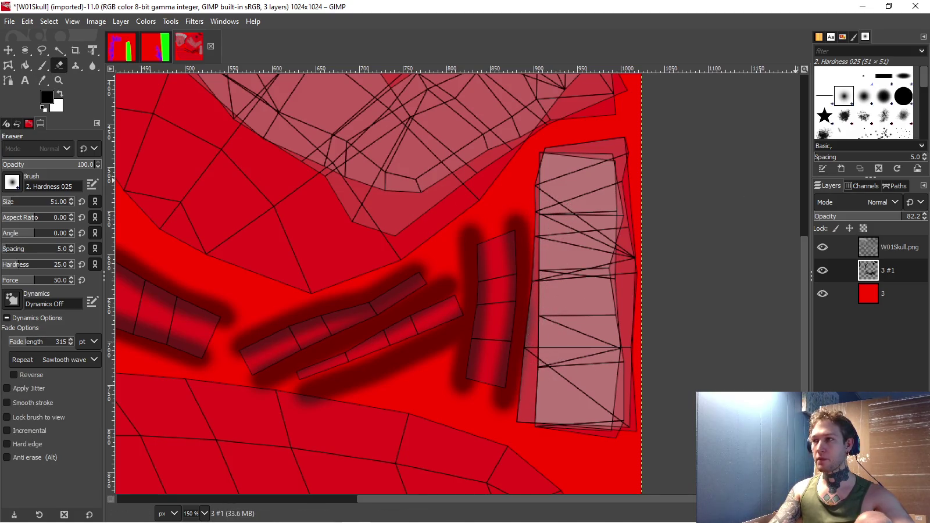
pyautogui.click(903, 96)
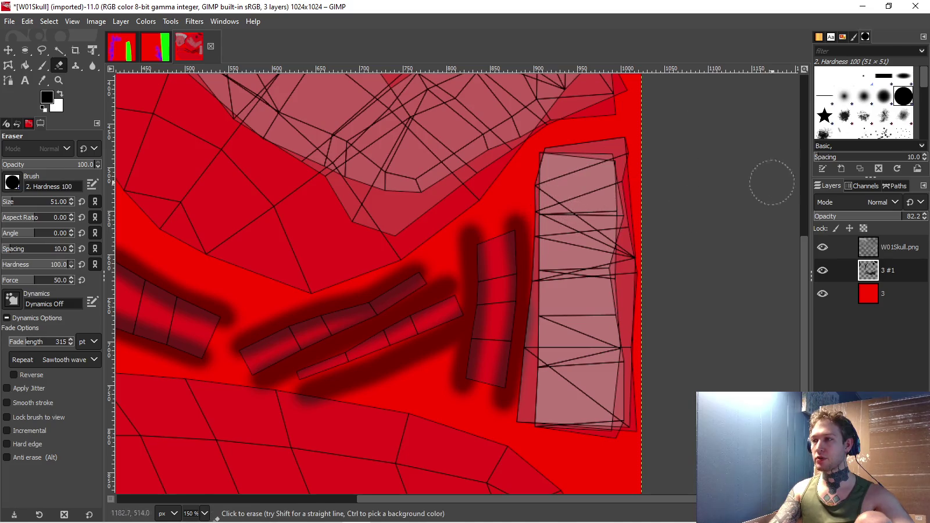
pyautogui.click(819, 157)
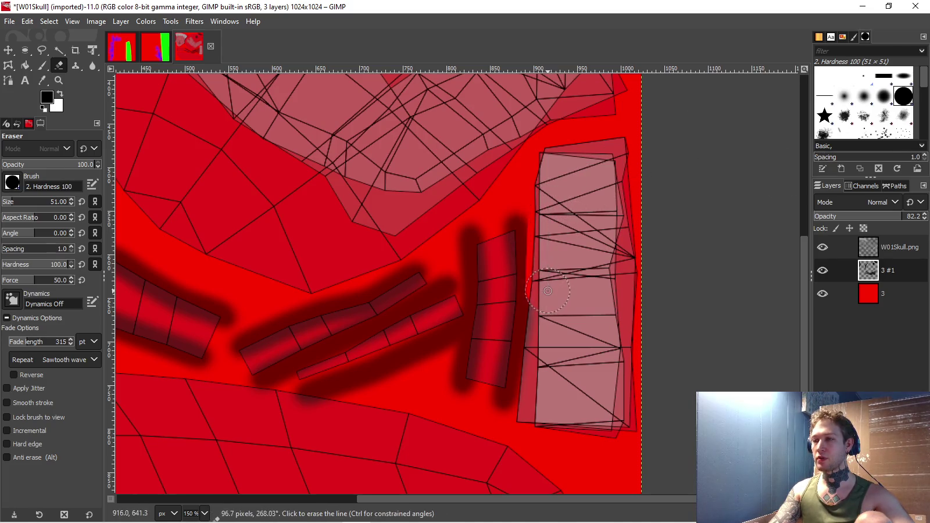
# - Erase excess shading along the tall piece's left edge and the strip edge, then view the whole image
pyautogui.keyDown('shift'); pyautogui.click(540, 354); pyautogui.keyUp('shift')
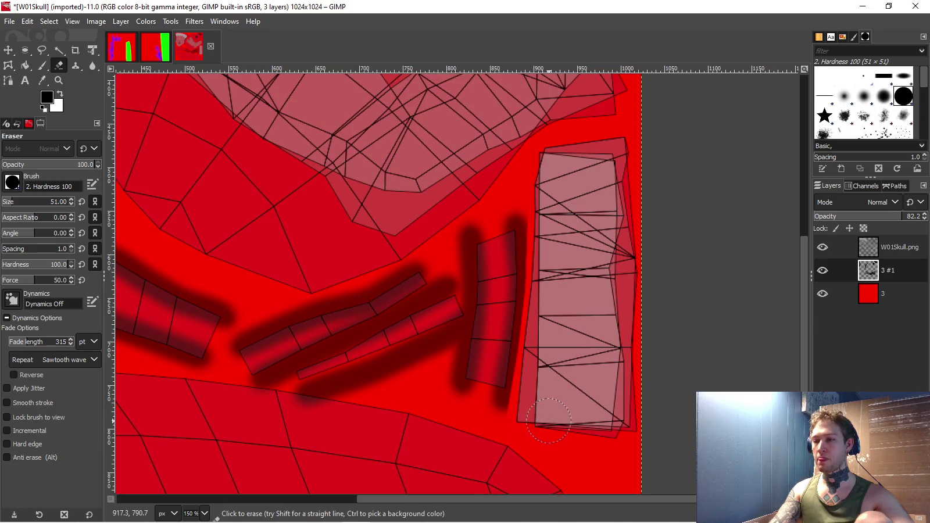
pyautogui.hscroll(-5, 462, 434)
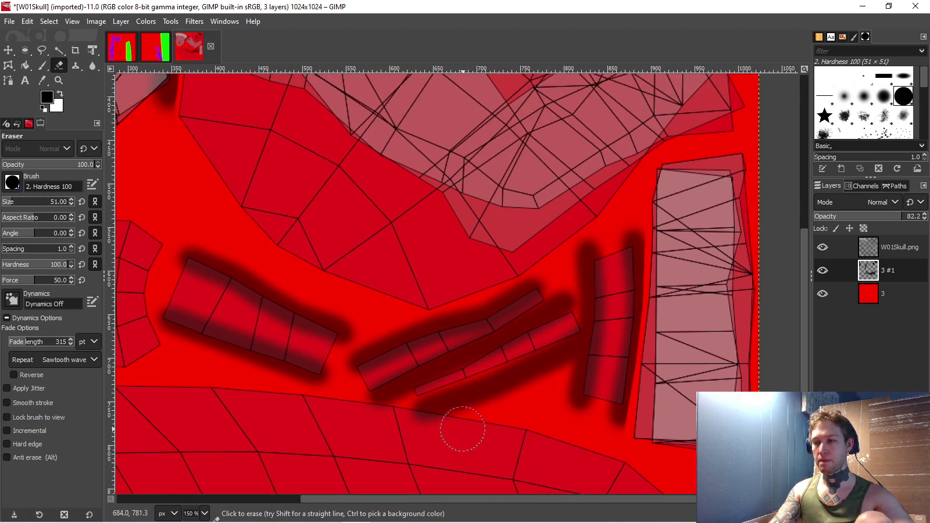
pyautogui.keyDown('shift'); pyautogui.click(364, 418); pyautogui.keyUp('shift')
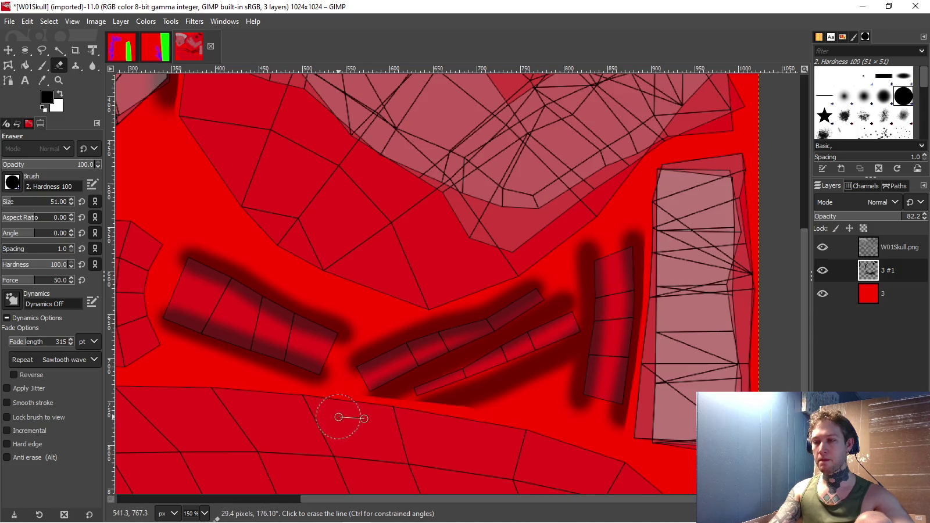
pyautogui.hscroll(-3, 333, 414)
pyautogui.scroll(1, 333, 415)
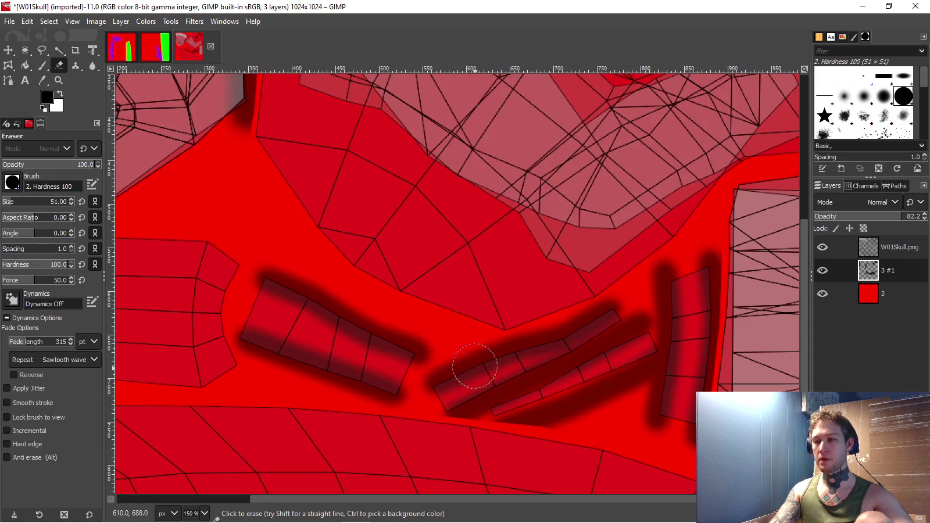
pyautogui.hscroll(1, 475, 366)
pyautogui.scroll(-1, 475, 366)
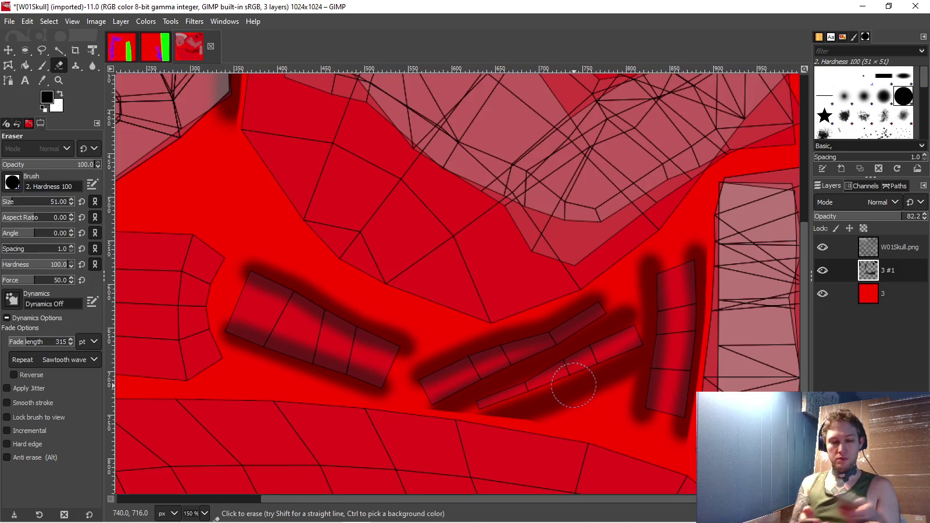
pyautogui.hscroll(3, 534, 364)
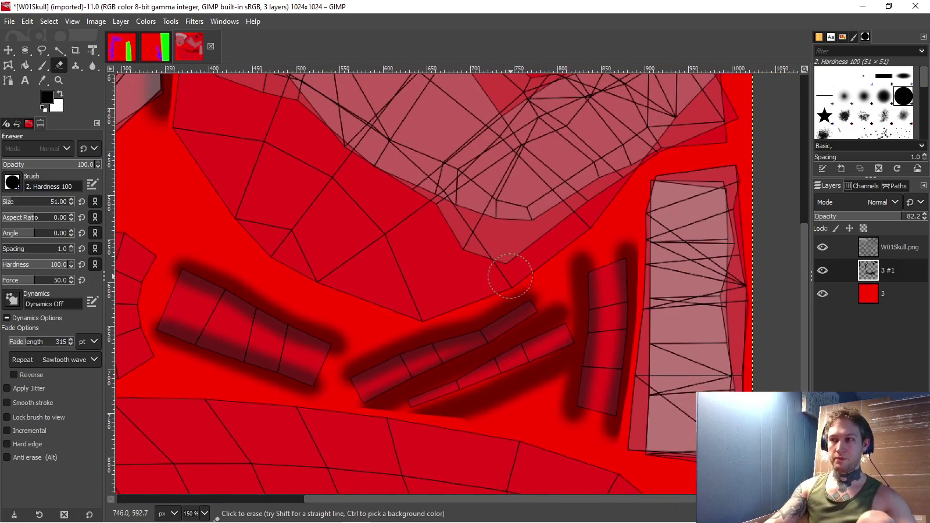
pyautogui.scroll(-2, 511, 276)
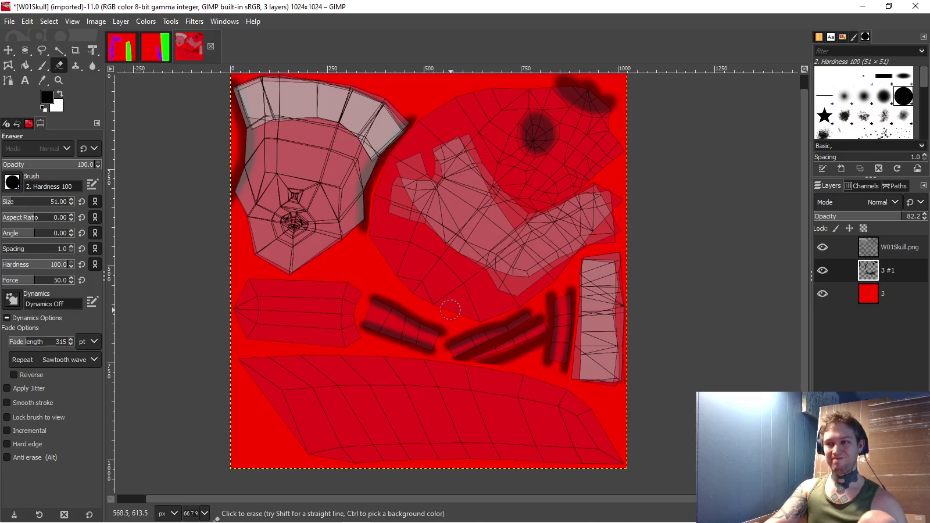
# - Make red base layer 3 active and start a Free Select outline along the upper block
pyautogui.press('pagedown')
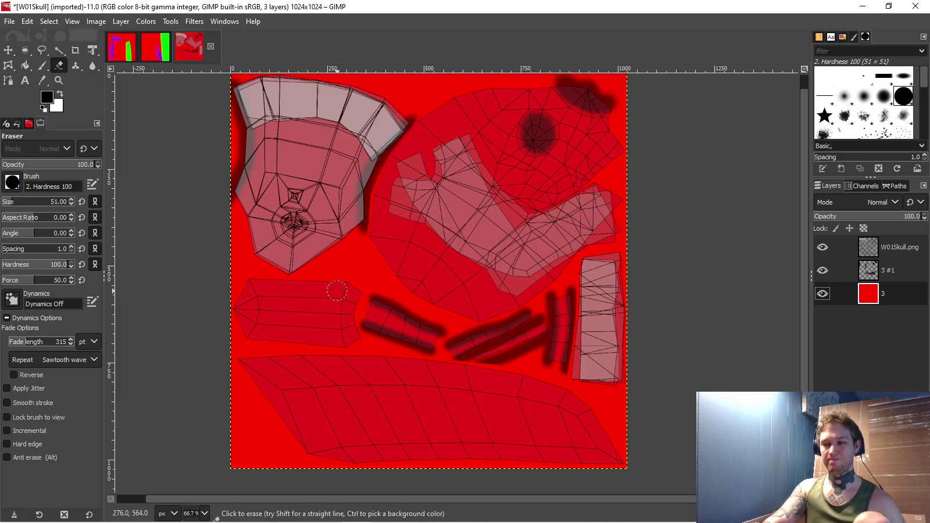
pyautogui.scroll(1, 390, 268)
pyautogui.hscroll(1, 390, 268)
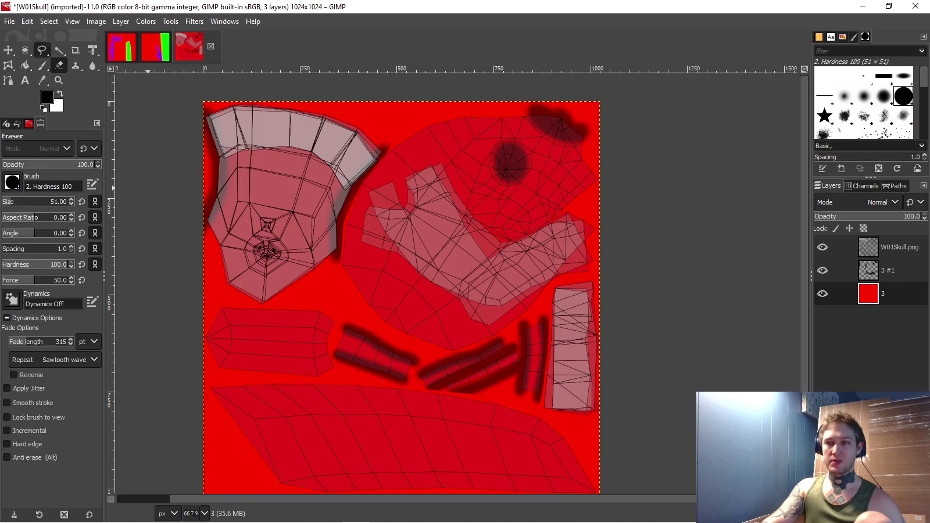
pyautogui.click(42, 50)
pyautogui.scroll(2, 203, 301)
pyautogui.click(181, 301)
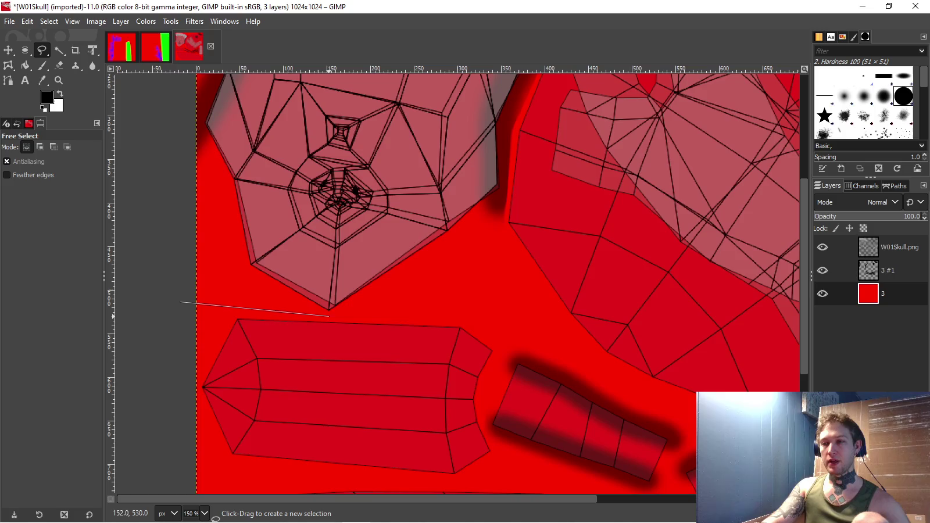
pyautogui.click(466, 317)
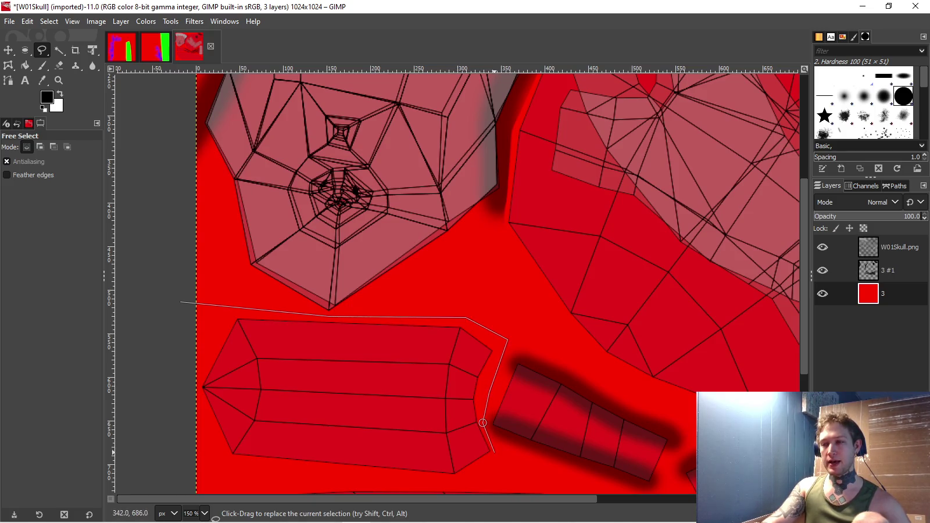
# - Continue the outline beneath the strips and past the right edge, then close it into a selection
pyautogui.scroll(-5, 549, 468)
pyautogui.hscroll(5, 465, 377)
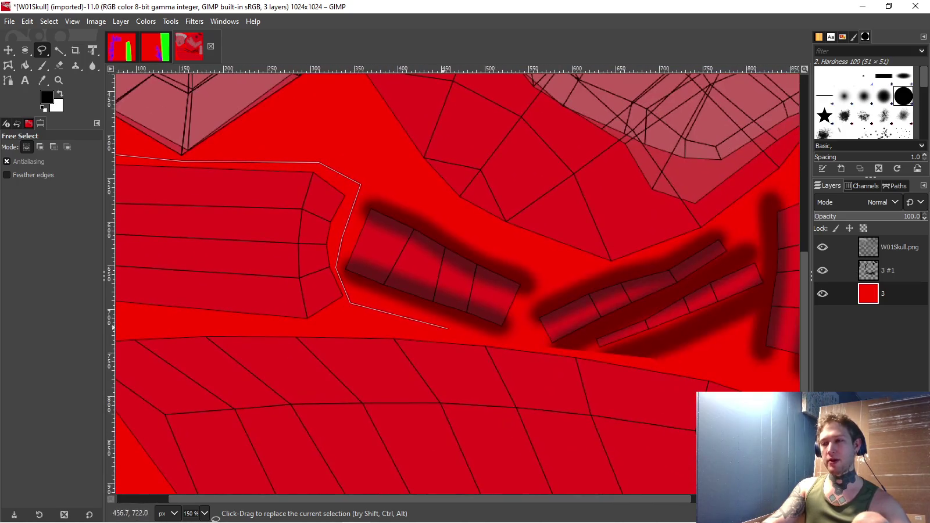
pyautogui.click(485, 336)
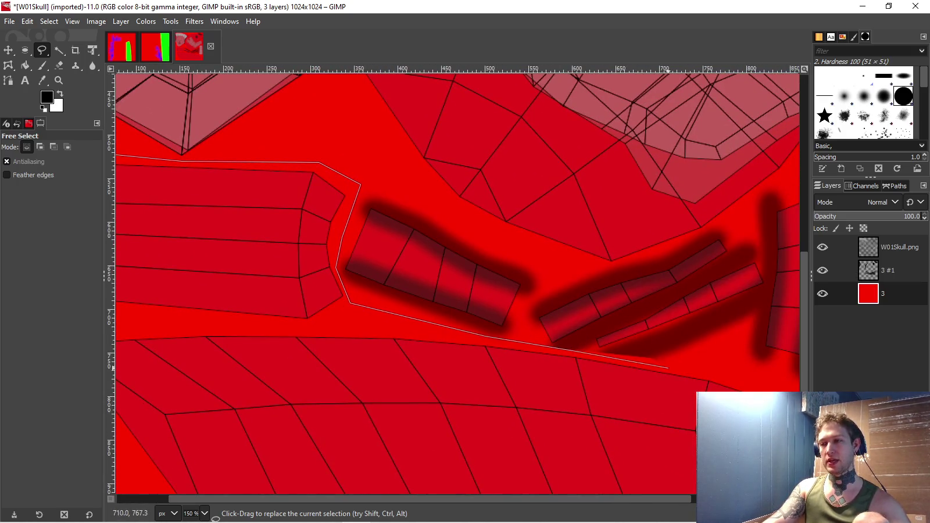
pyautogui.hscroll(9, 675, 367)
pyautogui.scroll(-1, 402, 333)
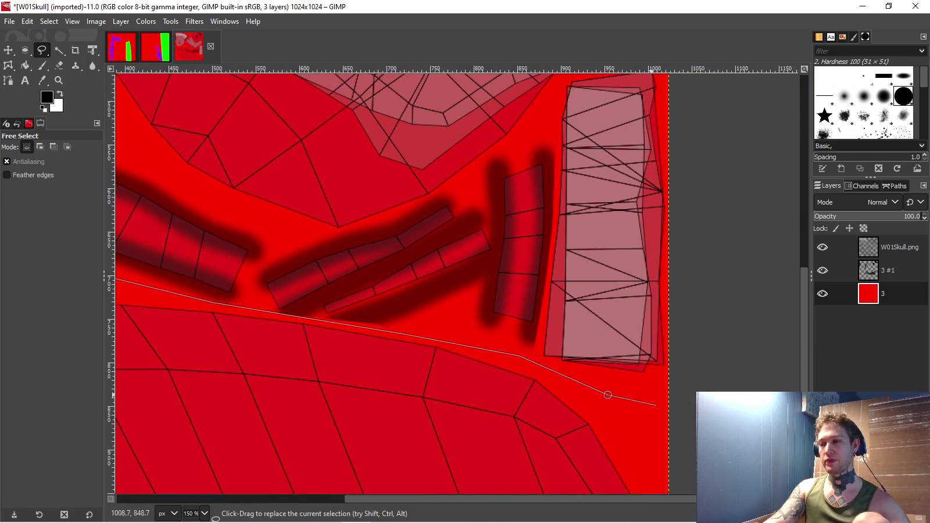
pyautogui.click(705, 416)
pyautogui.keyDown('ctrl'); pyautogui.scroll(-3, 718, 221); pyautogui.keyUp('ctrl')
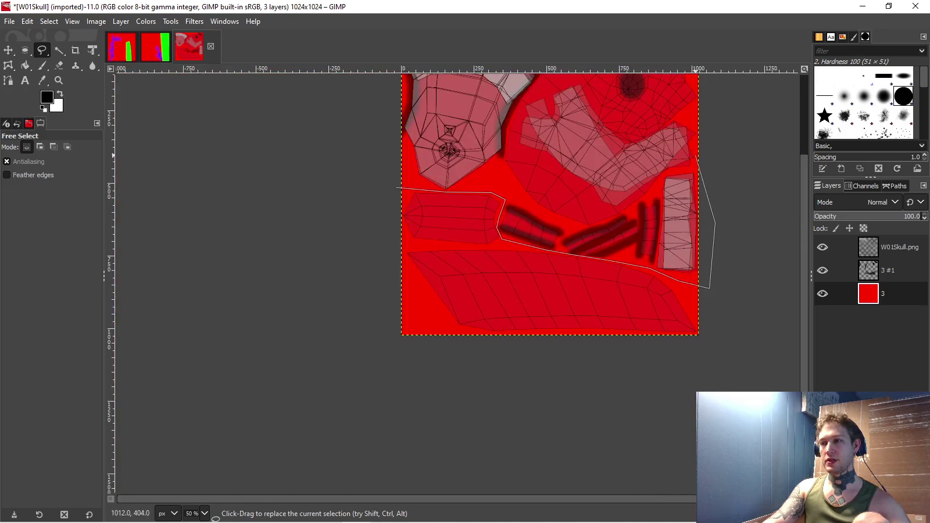
pyautogui.click(332, 315)
pyautogui.press('Return')
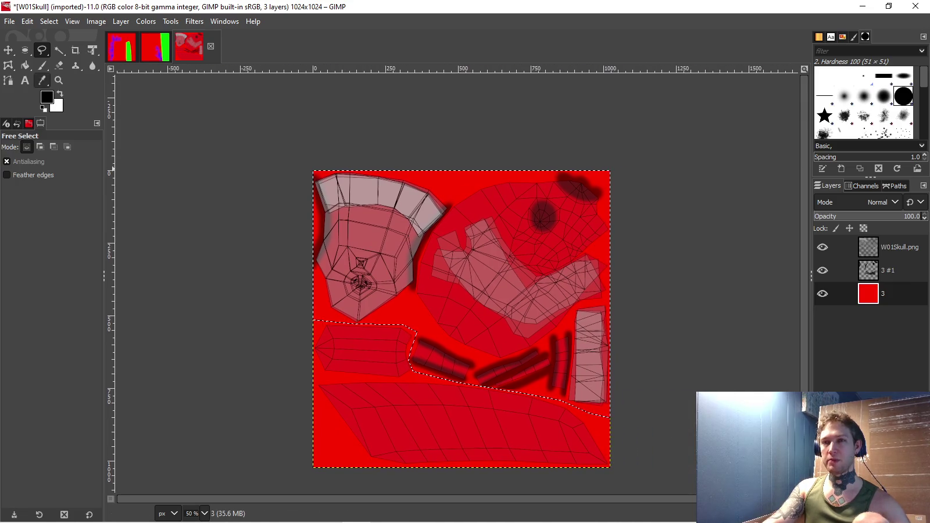
# - Set the foreground colour to 00ff00 and bucket-fill the selected upper area green
pyautogui.press('p')
pyautogui.click(47, 97)
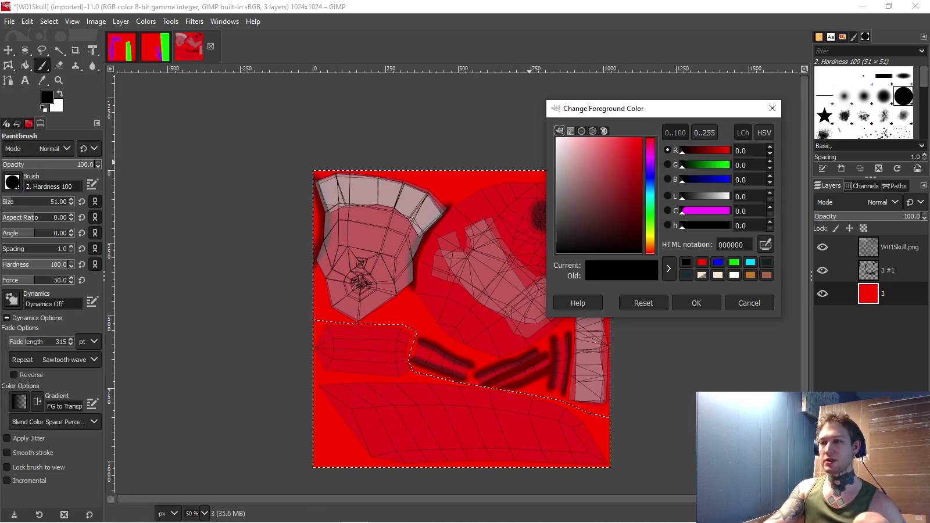
pyautogui.click(734, 261)
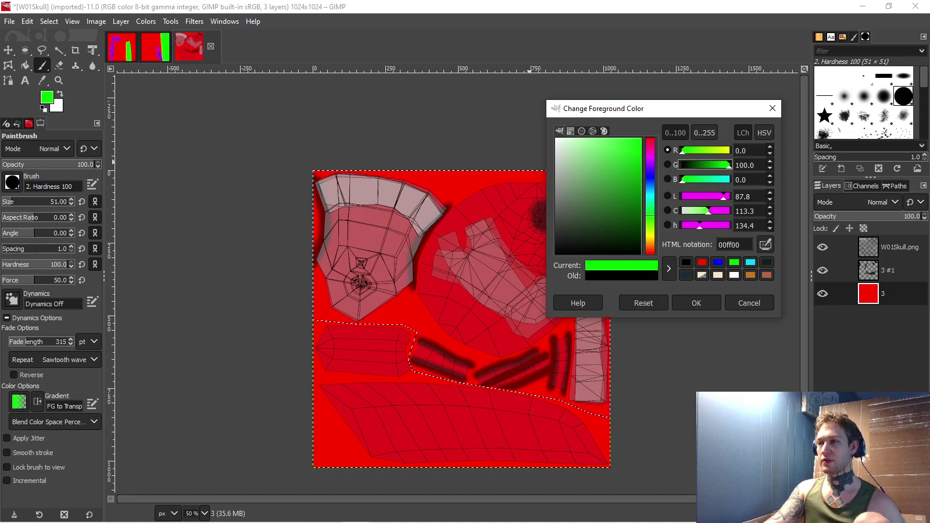
pyautogui.press('Return')
pyautogui.hotkey('shift', 'b')
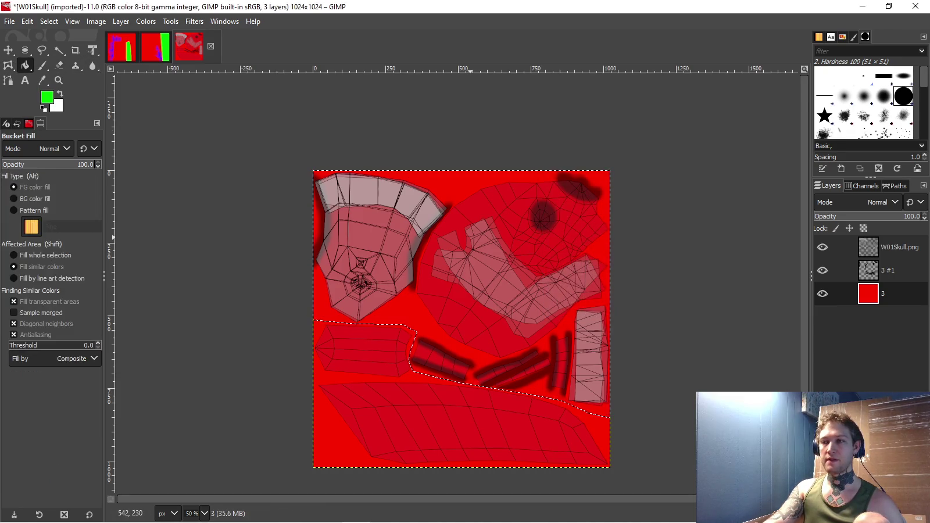
pyautogui.click(521, 298)
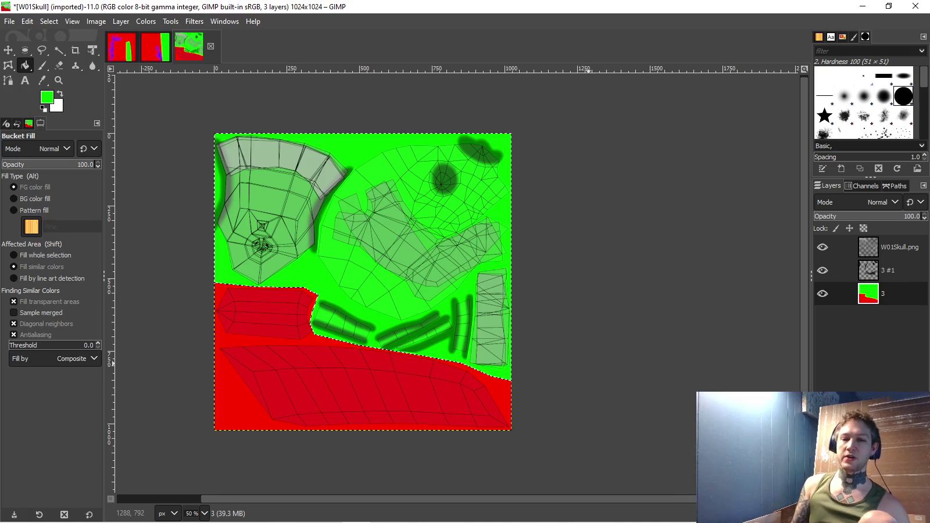
pyautogui.hscroll(2, 372, 279)
pyautogui.hscroll(2, 372, 279)
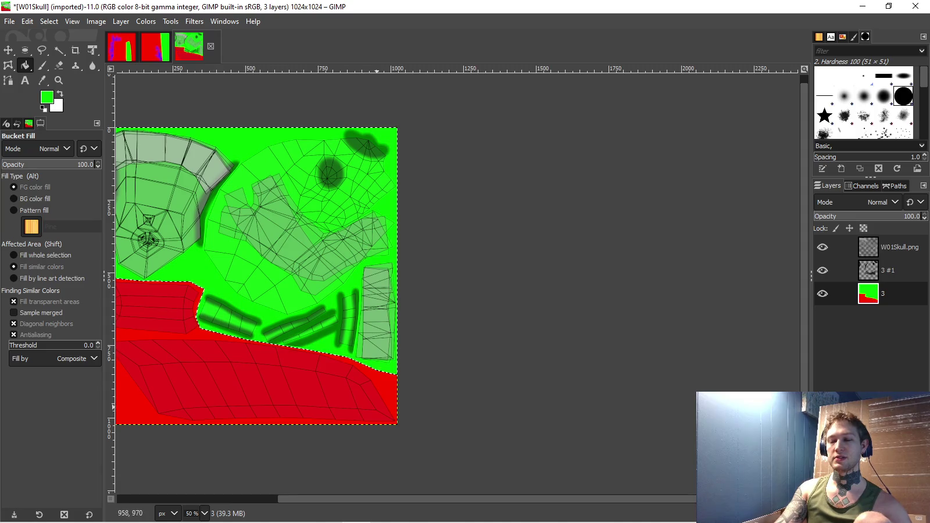
pyautogui.click(47, 97)
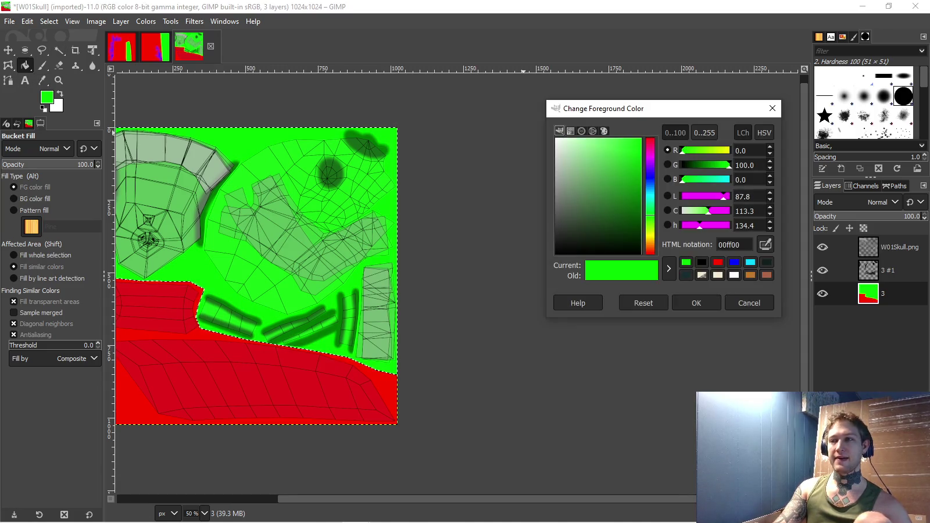
# - Set the foreground to pure blue and paint Bristles 02 strokes along the right edge
pyautogui.click(751, 262)
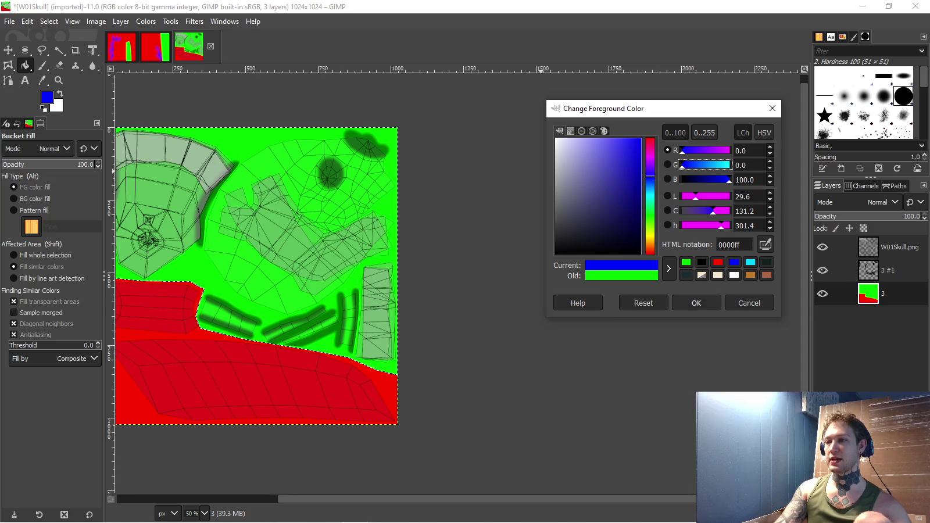
pyautogui.click(696, 303)
pyautogui.press('1')
pyautogui.scroll(-1, 864, 102)
pyautogui.scroll(-1, 864, 102)
pyautogui.scroll(-1, 864, 102)
pyautogui.click(883, 91)
pyautogui.press('2')
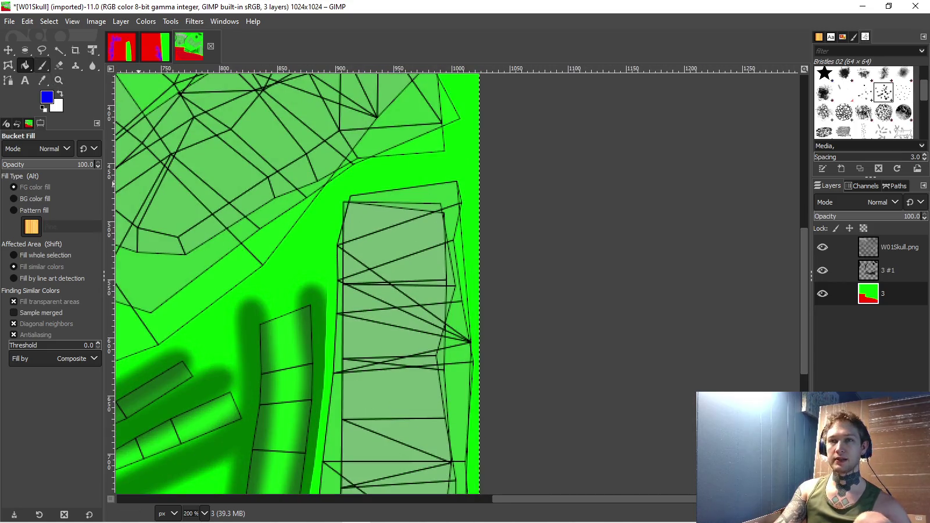
pyautogui.click(42, 65)
pyautogui.moveTo(512, 201); pyautogui.dragTo(465, 201)
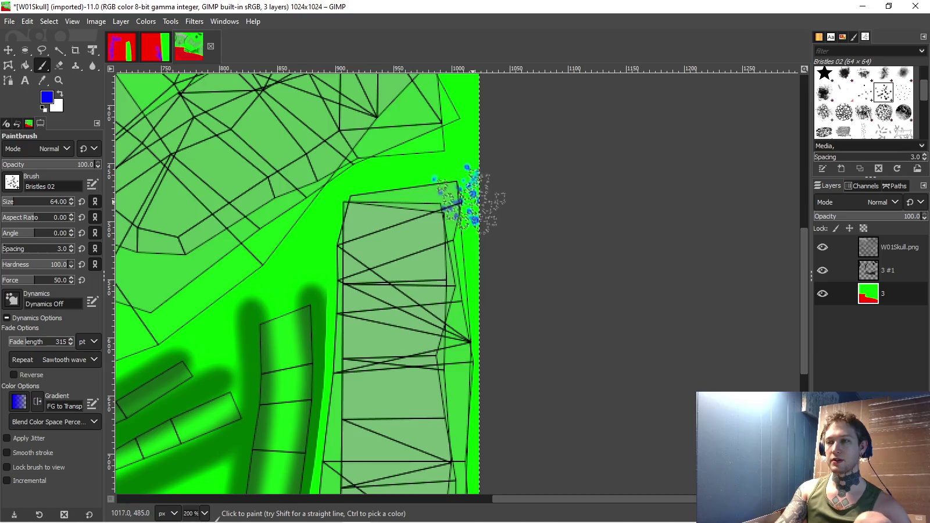
pyautogui.scroll(-1, 474, 204)
# - Undo the bristle strokes and paint blue Acrylic 03 along the right column's edge
pyautogui.hotkey('ctrl', 'z')
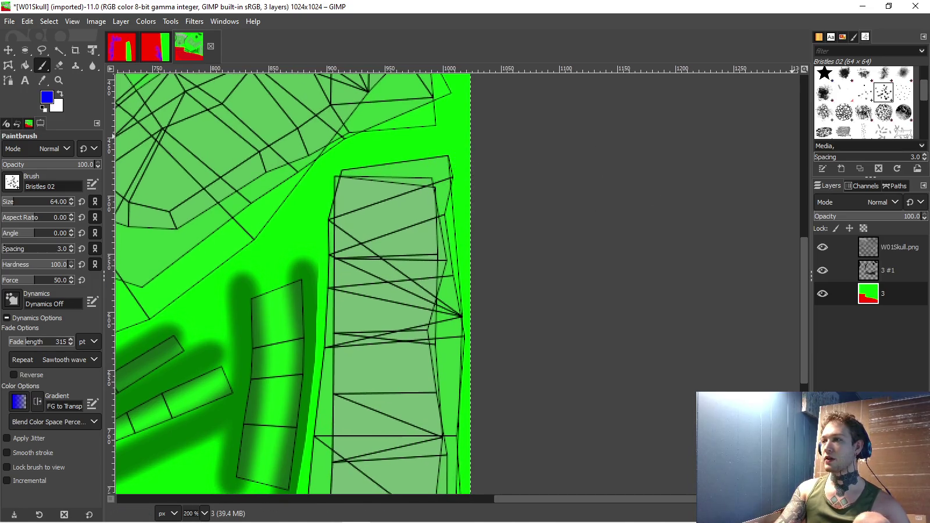
pyautogui.scroll(2, 864, 102)
pyautogui.scroll(2, 863, 102)
pyautogui.scroll(1, 864, 101)
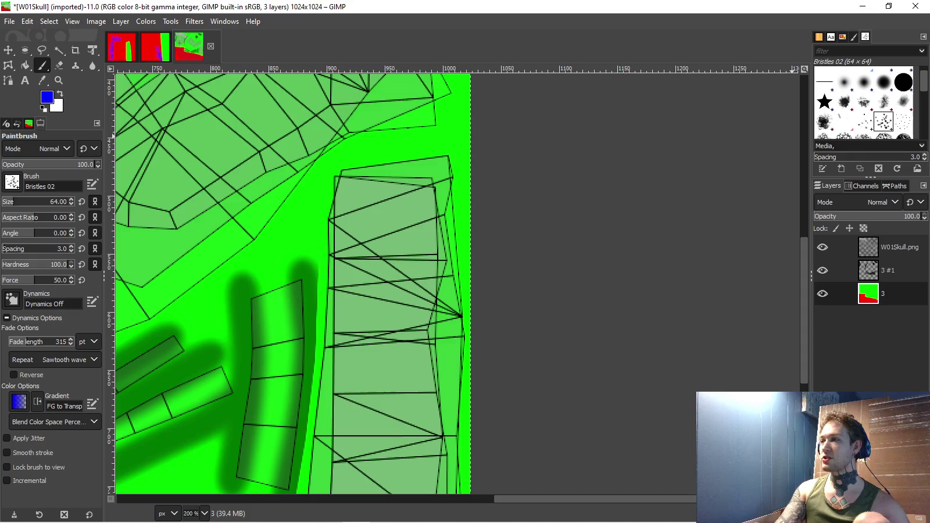
pyautogui.click(883, 102)
pyautogui.click(416, 200)
pyautogui.moveTo(441, 169); pyautogui.dragTo(446, 267)
pyautogui.press('1')
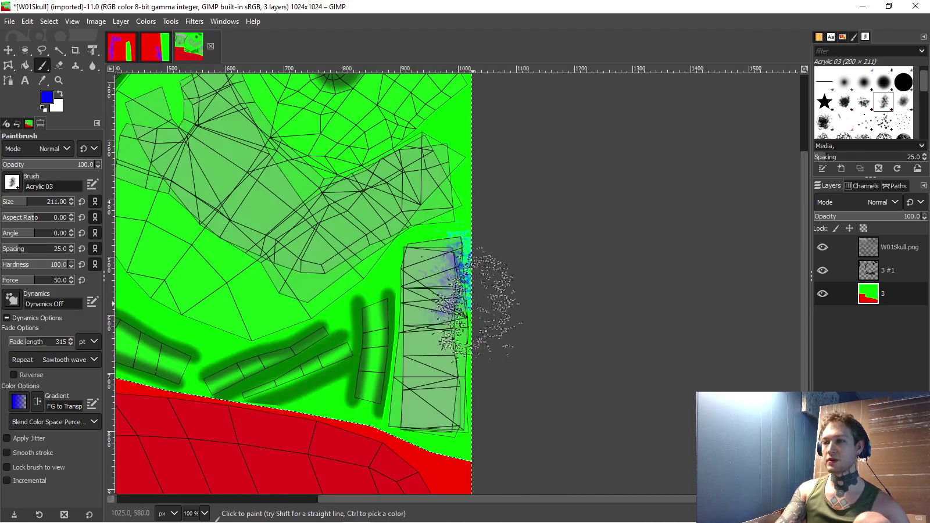
pyautogui.scroll(-1, 465, 290)
pyautogui.moveTo(471, 314); pyautogui.dragTo(596, 244)
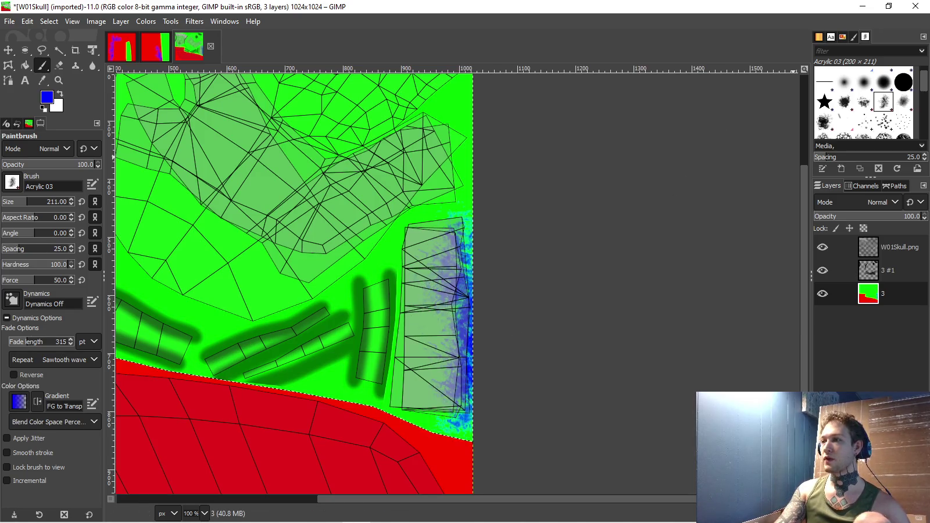
# - Add blue Bristles 02 paint along the right edge and dab some near the top
pyautogui.click(883, 121)
pyautogui.keyDown('ctrl'); pyautogui.scroll(1, 473, 227); pyautogui.keyUp('ctrl')
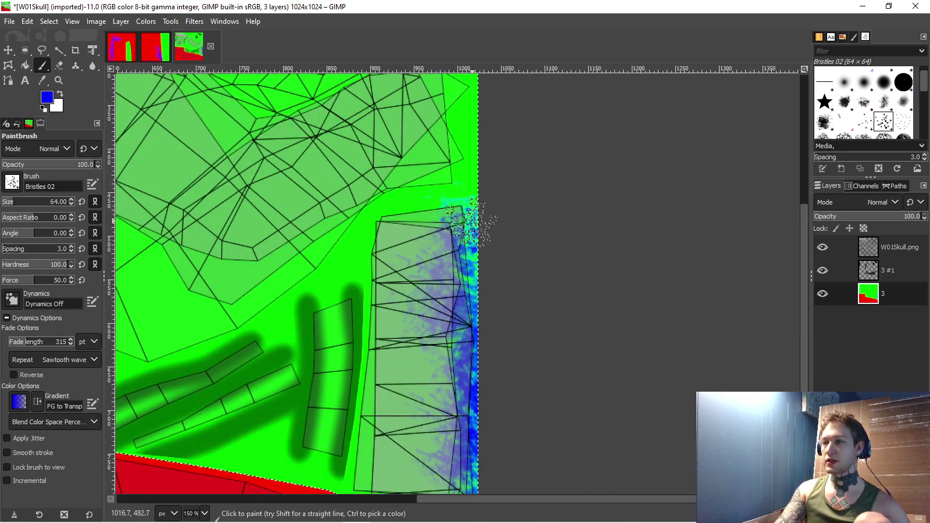
pyautogui.moveTo(475, 305); pyautogui.dragTo(474, 343)
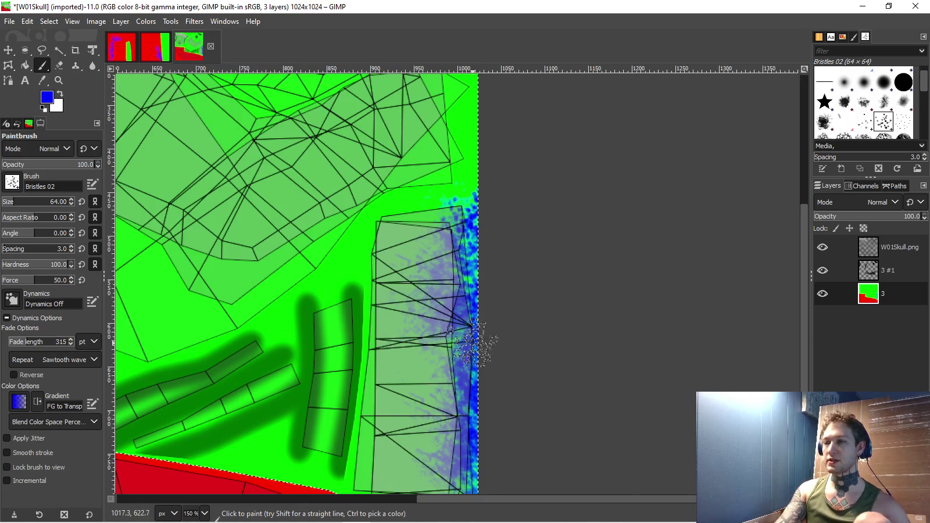
pyautogui.scroll(-3, 468, 424)
pyautogui.moveTo(473, 416); pyautogui.dragTo(472, 430)
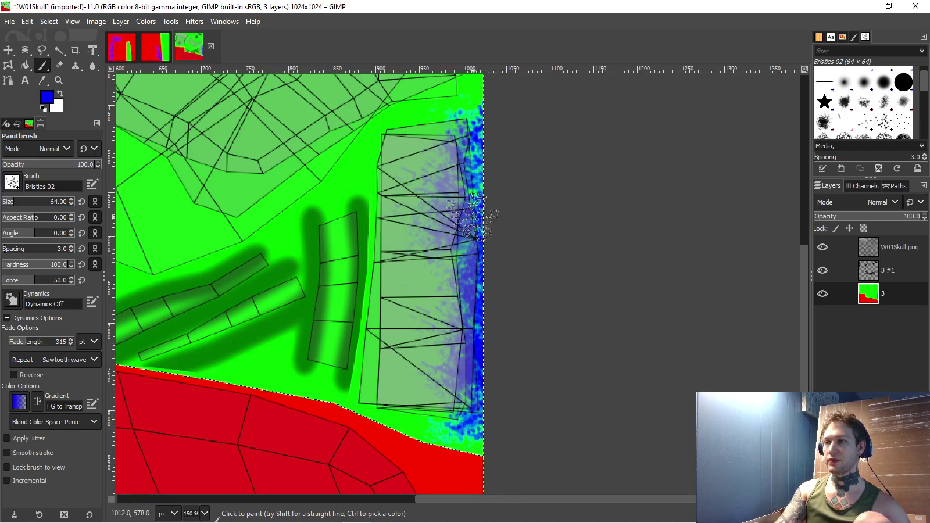
pyautogui.scroll(10, 471, 218)
pyautogui.hscroll(-8, 301, 291)
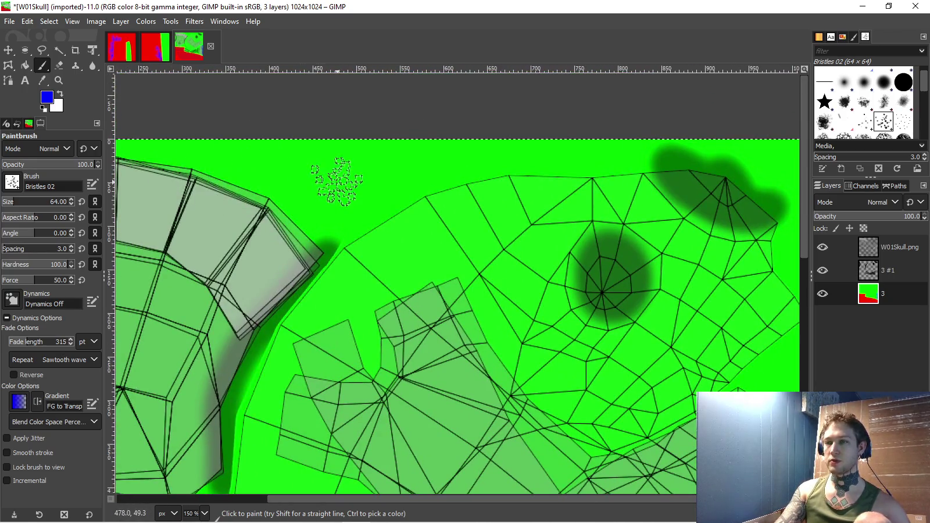
pyautogui.click(338, 181)
pyautogui.scroll(3, 337, 181)
pyautogui.scroll(1, 337, 181)
pyautogui.hscroll(-3, 349, 262)
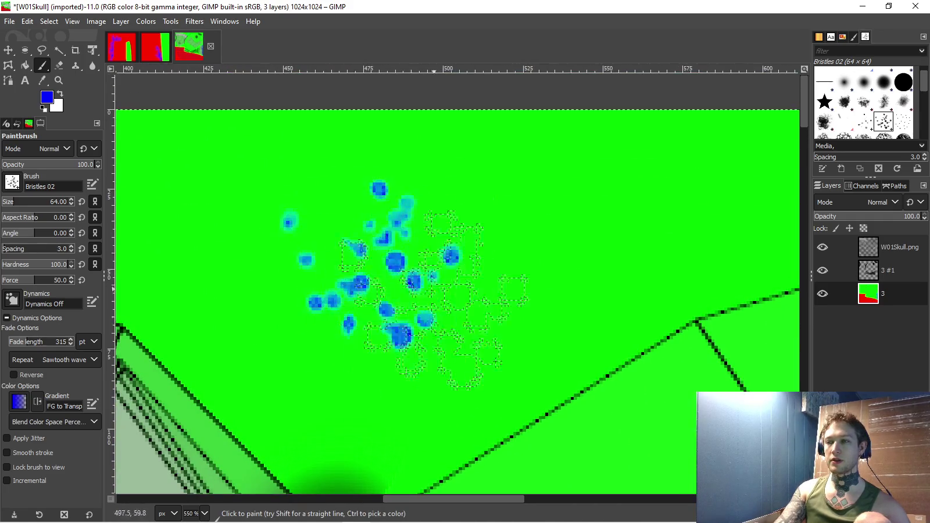
# - Undo the bristle dabs and paint a blue Acrylic 03 fade along the red area's bottom
pyautogui.hotkey('ctrl', 'z')
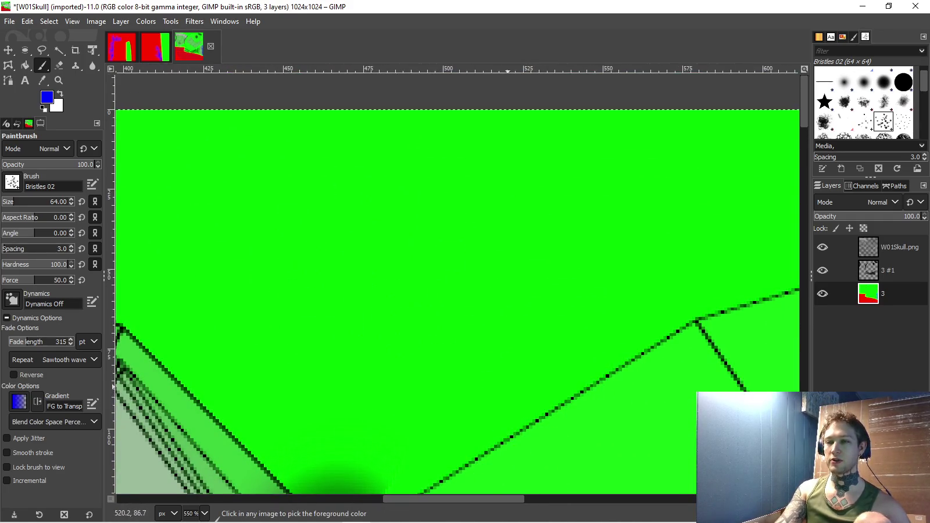
pyautogui.scroll(-3, 508, 386)
pyautogui.scroll(-2, 453, 383)
pyautogui.scroll(-2, 404, 387)
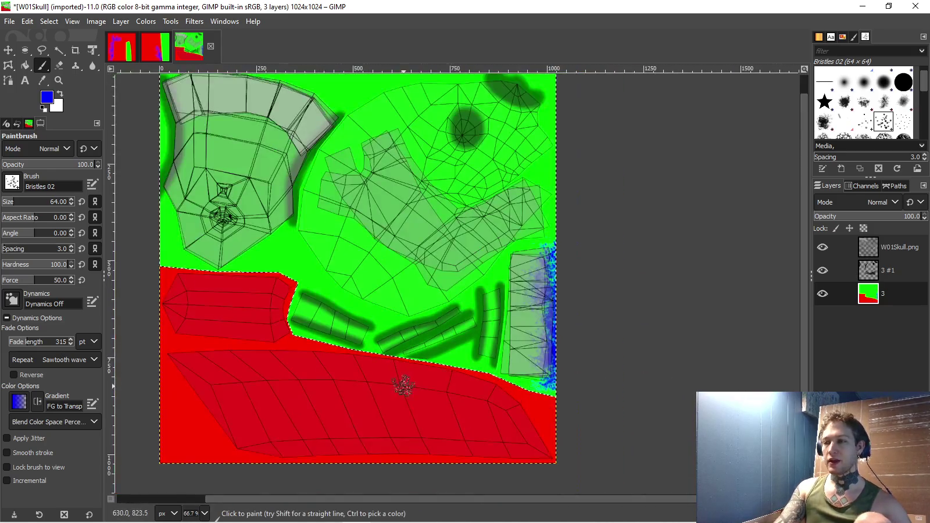
pyautogui.moveTo(404, 386); pyautogui.dragTo(440, 318)
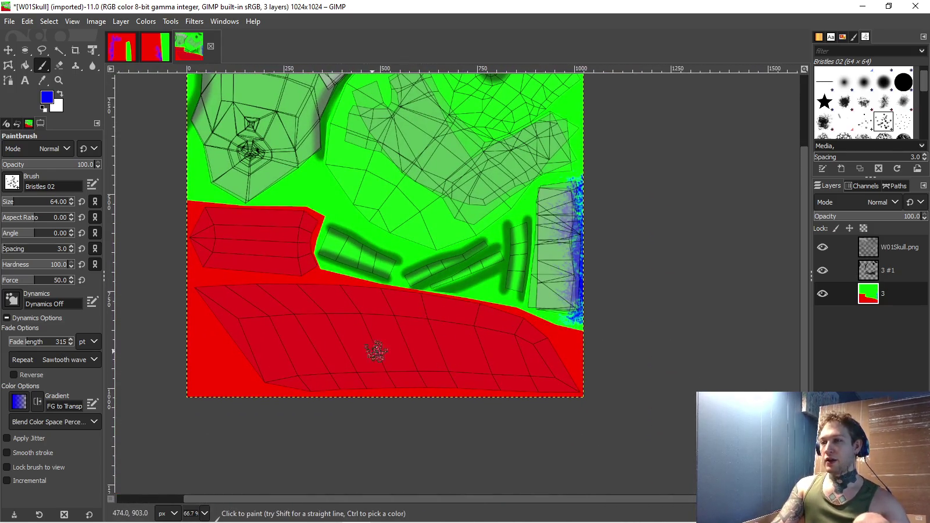
pyautogui.moveTo(389, 352); pyautogui.dragTo(384, 378)
pyautogui.click(883, 102)
pyautogui.moveTo(336, 416)
pyautogui.mouseDown()
pyautogui.moveTo(435, 423)
pyautogui.moveTo(487, 397)
pyautogui.moveTo(570, 470)
pyautogui.mouseUp()
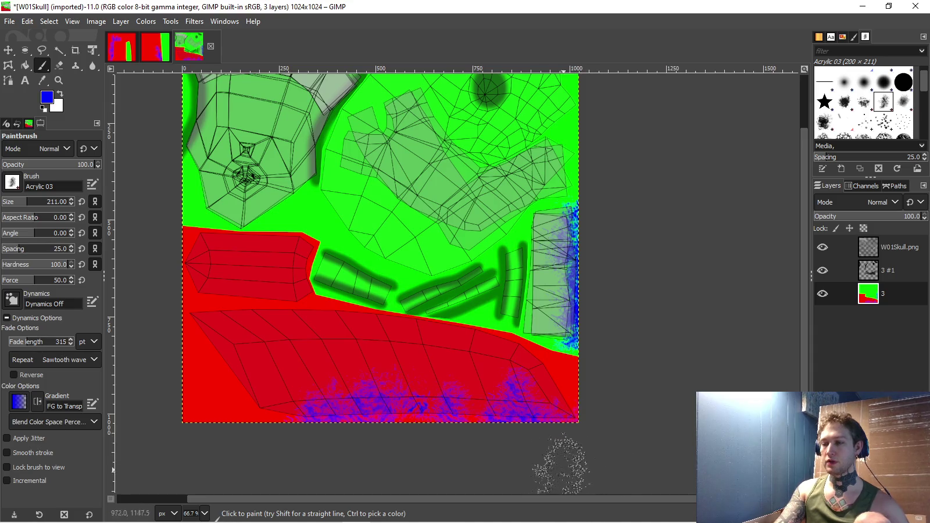
pyautogui.scroll(5, 524, 396)
pyautogui.hscroll(-1, 482, 363)
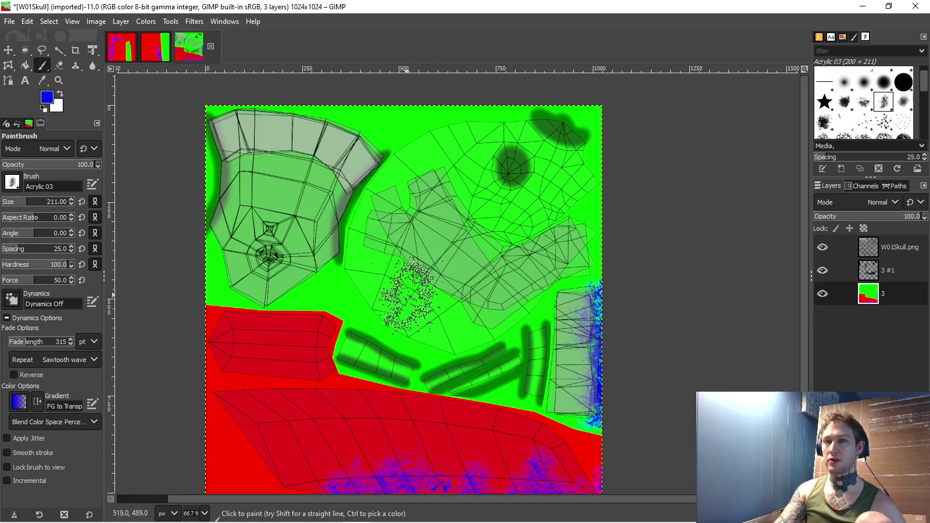
# - Hide the wireframe layer and export W01Skull.png into ToBeDone with the default PNG options
pyautogui.click(822, 247)
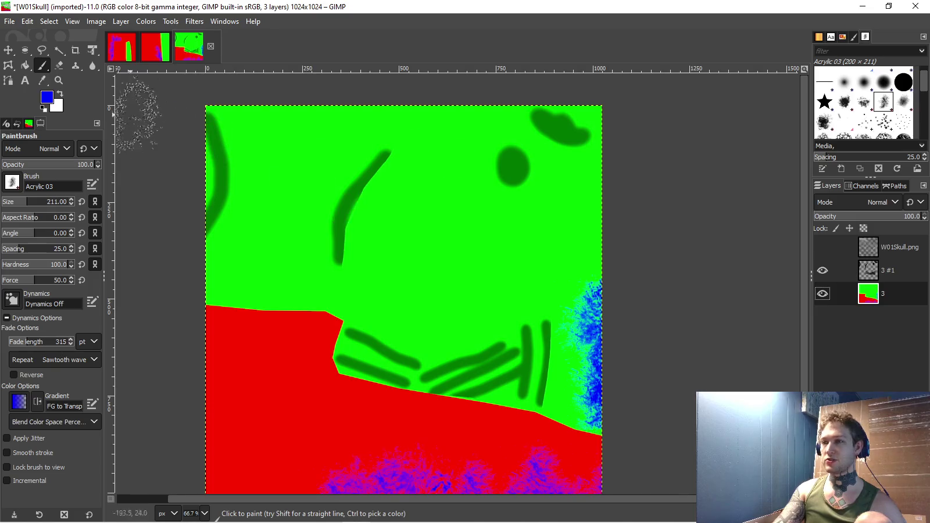
pyautogui.click(9, 22)
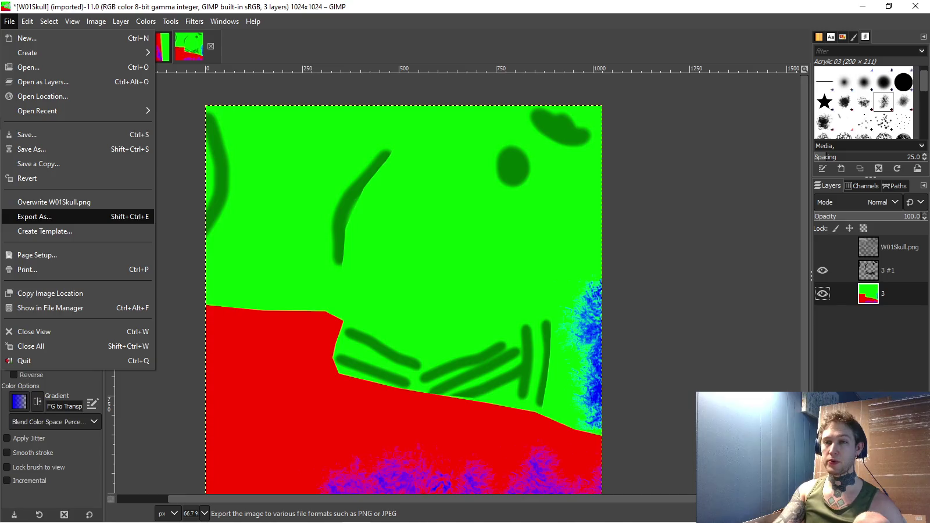
pyautogui.click(49, 217)
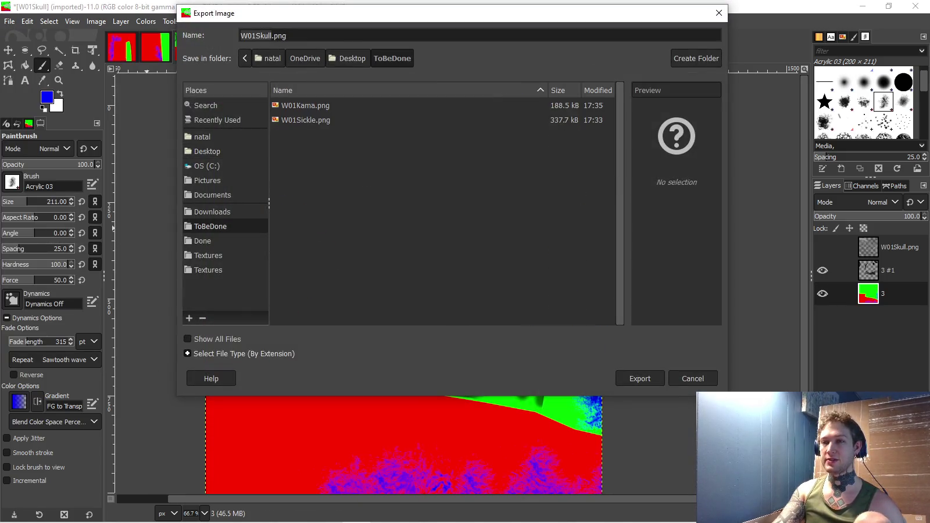
pyautogui.press('Return')
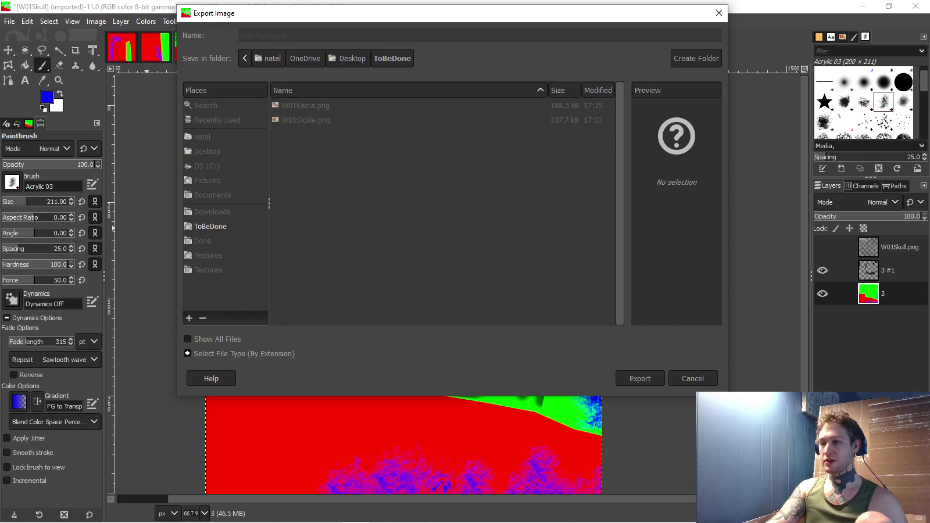
pyautogui.press('Return')
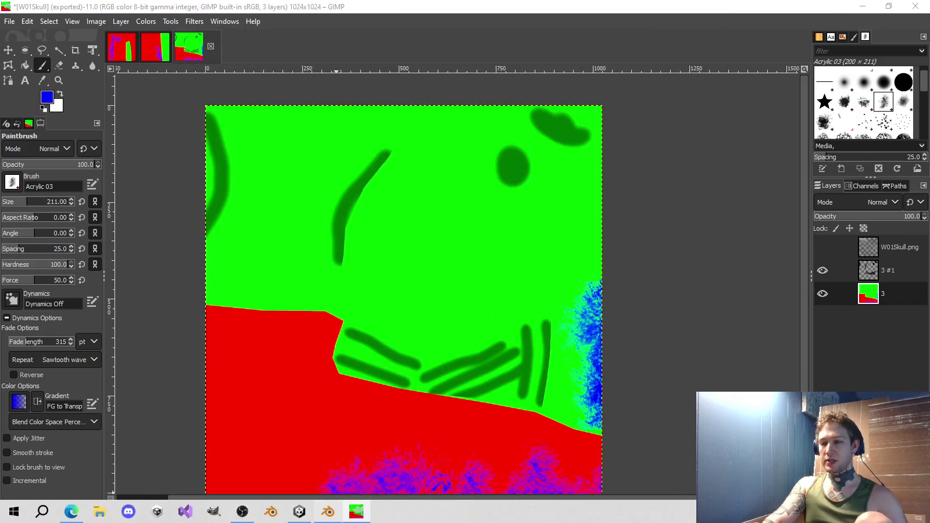
pyautogui.click(328, 511)
# - Hide W01Skull, show W01Jagged and start editing it, with the blade framed in the 3D view
pyautogui.click(908, 139)
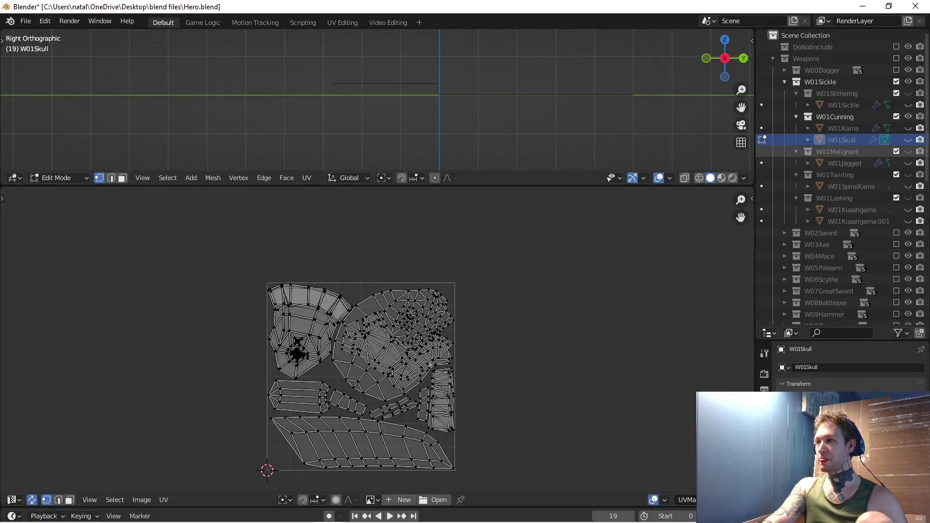
pyautogui.click(908, 163)
pyautogui.click(761, 162)
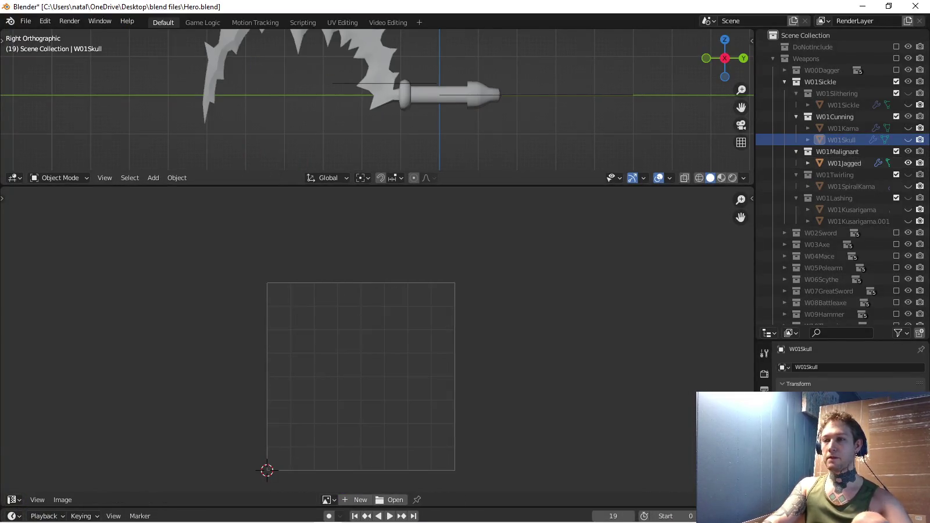
pyautogui.moveTo(372, 99); pyautogui.dragTo(380, 127)
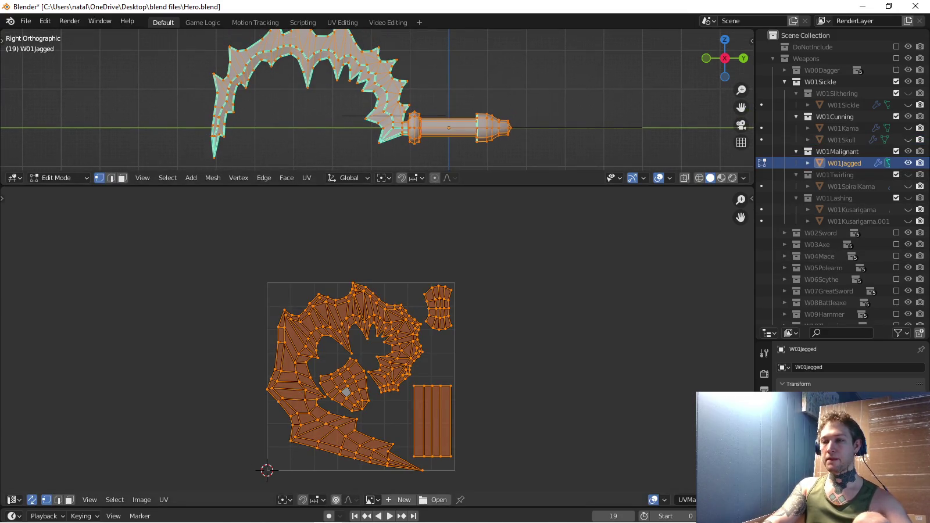
pyautogui.scroll(2, 423, 468)
pyautogui.scroll(2, 422, 468)
pyautogui.scroll(2, 423, 468)
pyautogui.scroll(1, 423, 468)
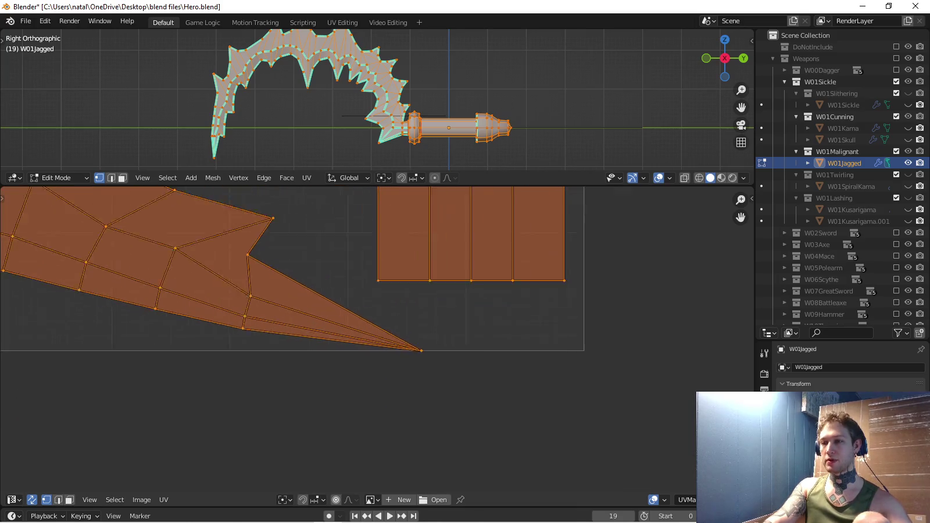
pyautogui.scroll(2, 378, 343)
pyautogui.scroll(2, 378, 343)
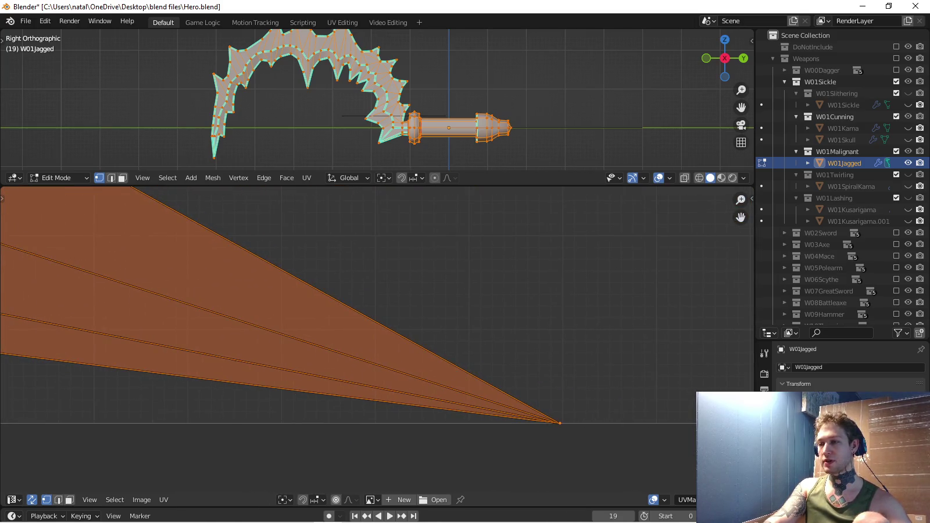
pyautogui.scroll(-3, 378, 343)
pyautogui.scroll(-2, 378, 343)
pyautogui.scroll(-3, 378, 343)
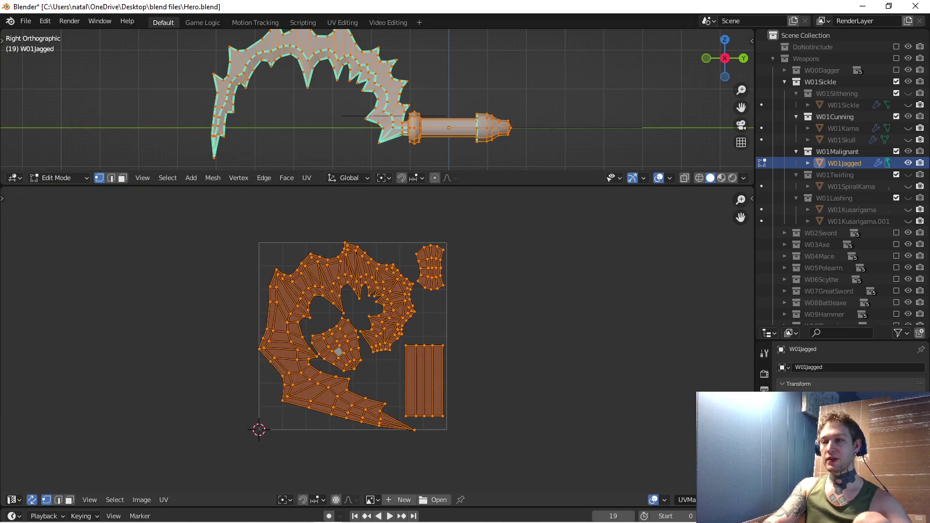
pyautogui.scroll(1, 439, 311)
pyautogui.scroll(1, 440, 312)
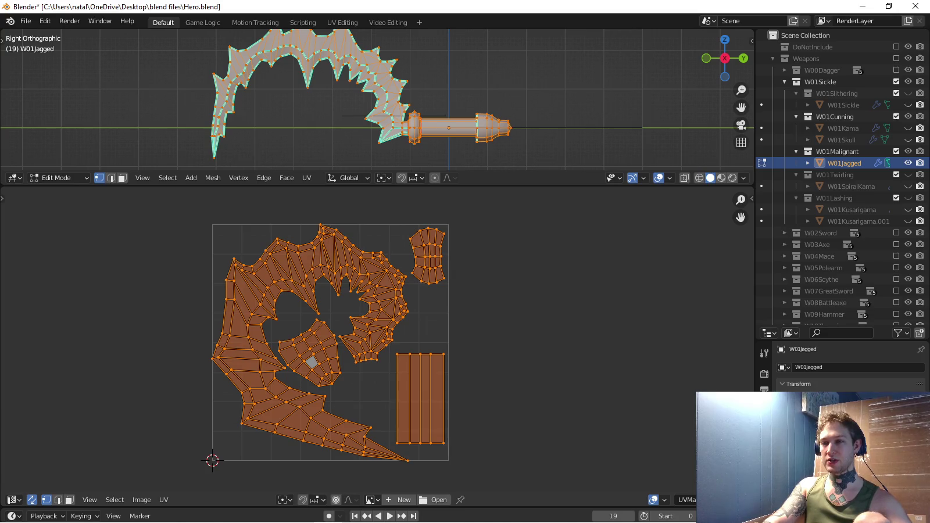
# - Export W01Jagged's UV layout to the Desktop as W01Jagged.png, then switch back to GIMP
pyautogui.click(164, 500)
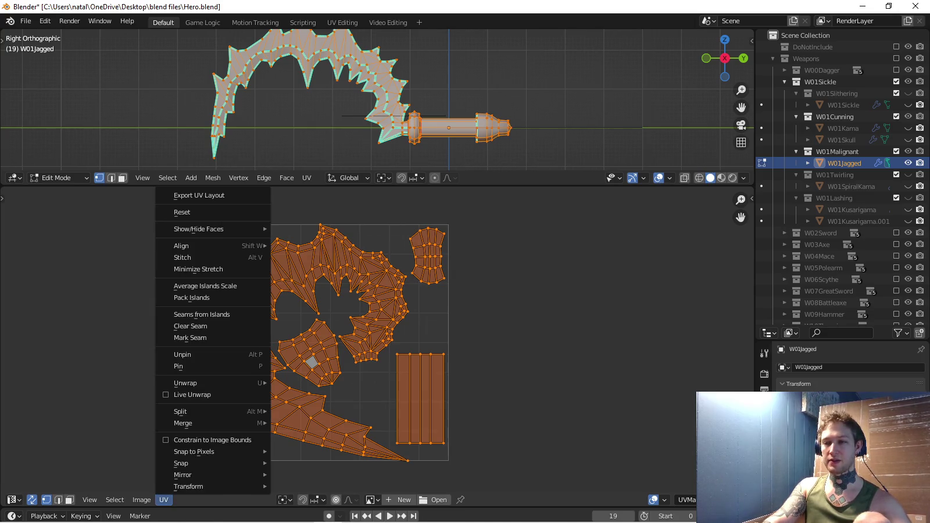
pyautogui.click(191, 195)
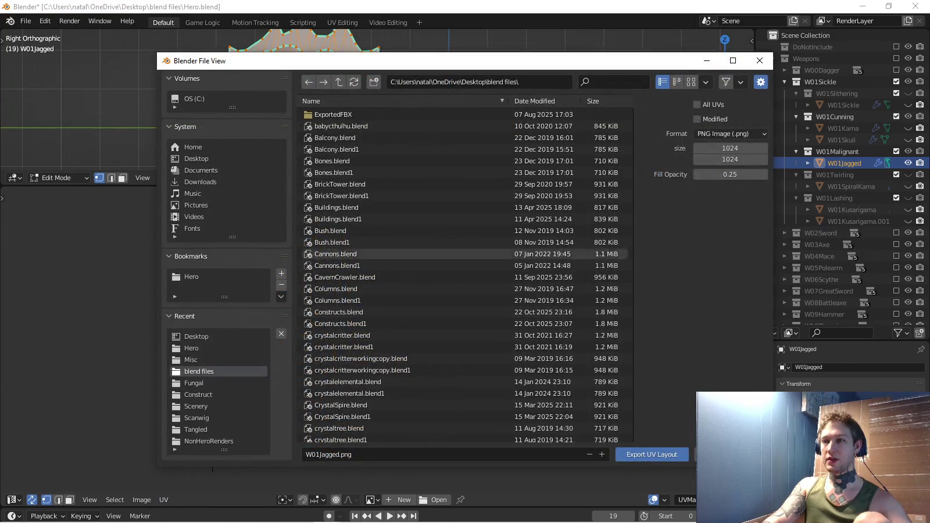
pyautogui.click(197, 159)
pyautogui.click(652, 455)
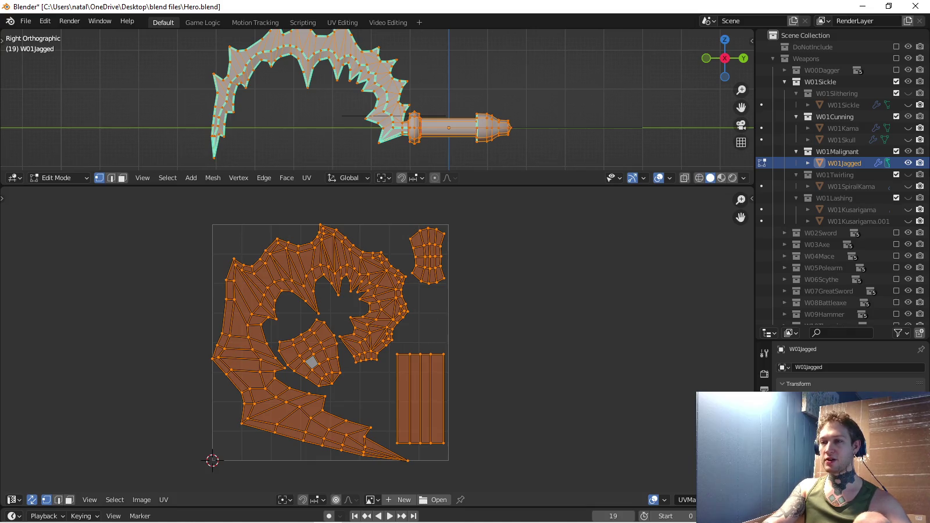
pyautogui.hotkey('alt', 'Tab')
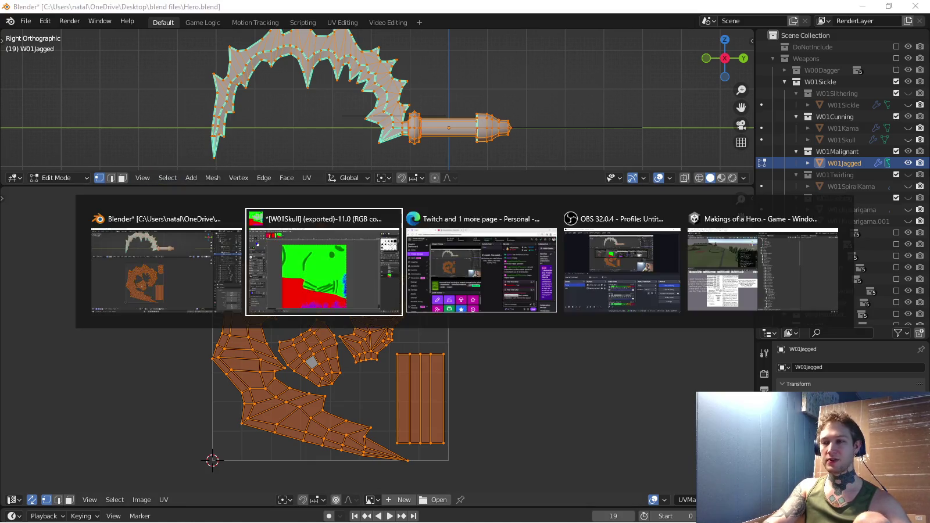
pyautogui.hotkey('alt', 'Tab')
pyautogui.hotkey('alt', 'Tab')
pyautogui.hotkey('alt', 'Tab')
pyautogui.hotkey('alt', 'Tab')
pyautogui.hotkey('alt', 'Tab')
pyautogui.hotkey('alt', 'Tab')
pyautogui.hotkey('alt', 'Tab')
pyautogui.hotkey('alt', 'Tab')
# - Open W01Jagged.png in GIMP
pyautogui.click(325, 256)
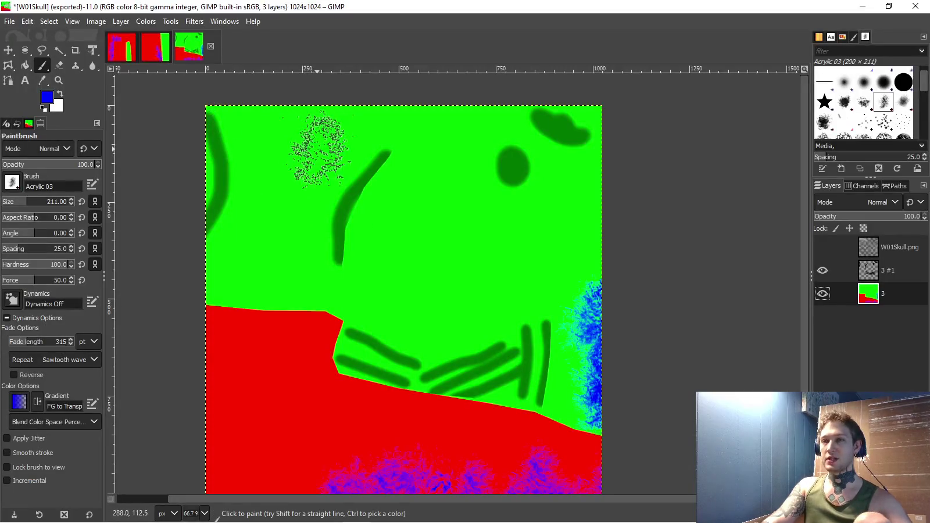
pyautogui.click(9, 21)
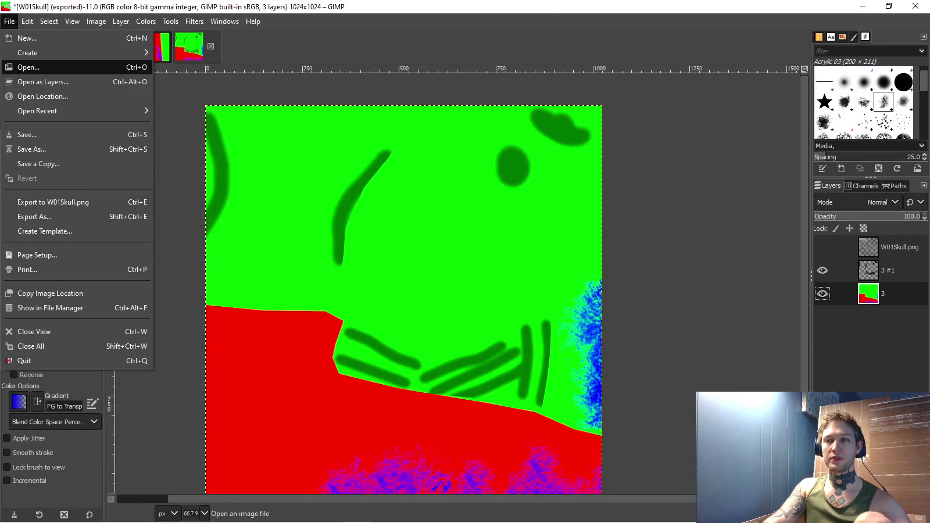
pyautogui.click(28, 67)
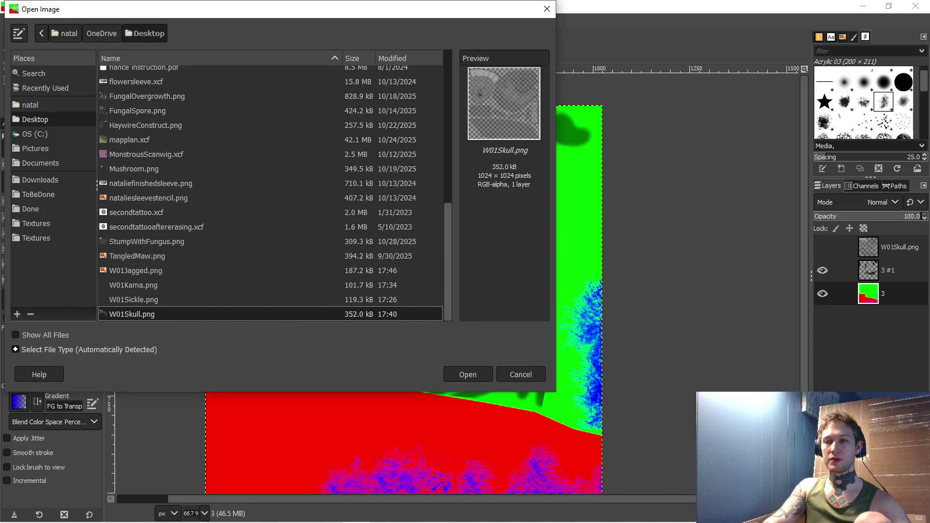
pyautogui.doubleClick(133, 270)
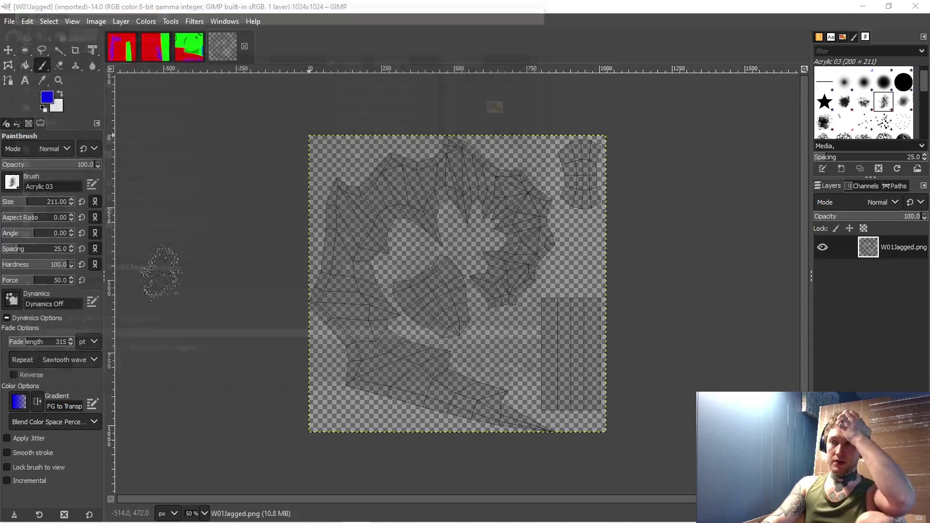
# - Add a new layer and set the foreground colour to pure red (ff0000)
pyautogui.rightClick(860, 303)
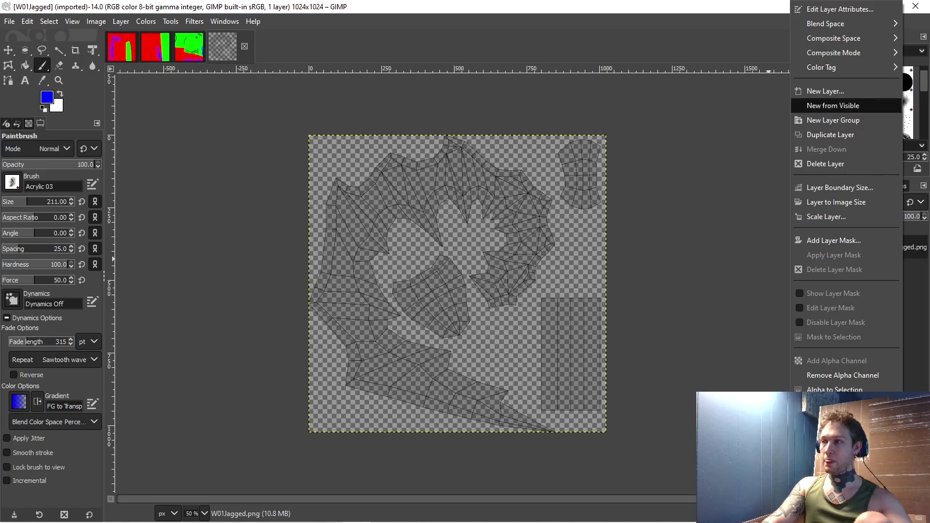
pyautogui.click(831, 89)
pyautogui.press('Return')
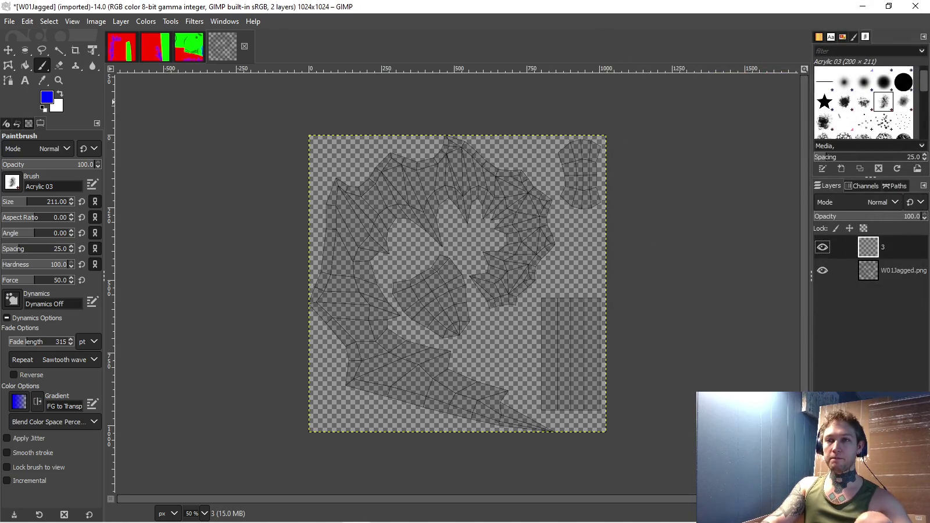
pyautogui.click(46, 97)
pyautogui.moveTo(650, 177); pyautogui.dragTo(650, 140)
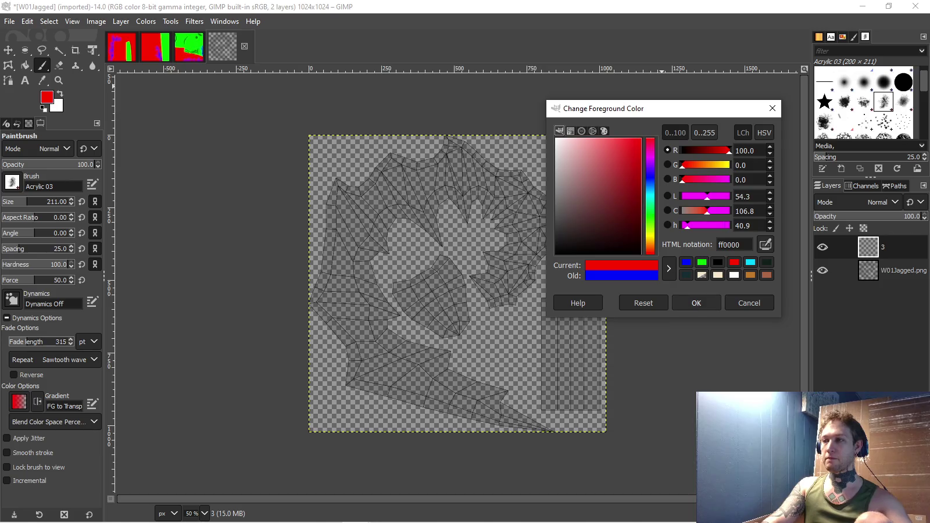
pyautogui.click(697, 303)
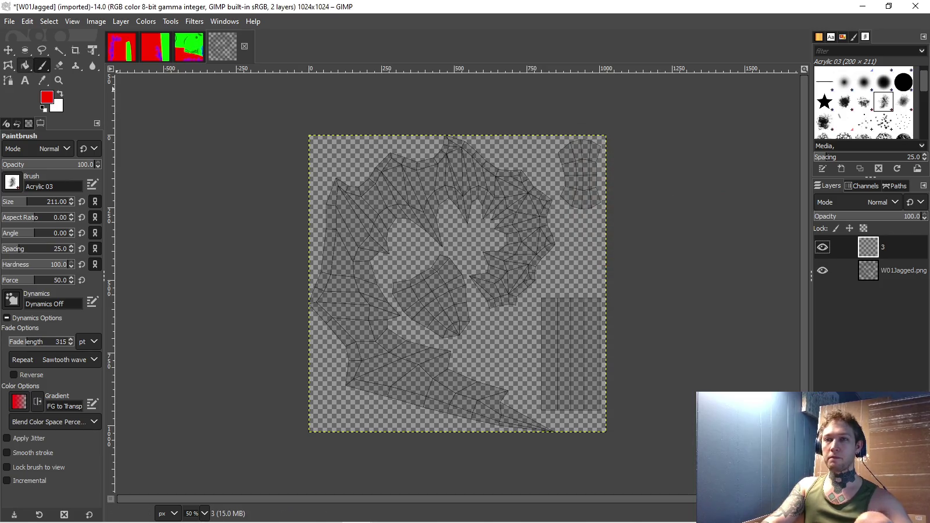
# - Bucket-fill layer 3 red, move it beneath the wireframe, and reopen the foreground colour editor
pyautogui.click(25, 65)
pyautogui.click(480, 256)
pyautogui.moveTo(896, 247); pyautogui.dragTo(916, 288)
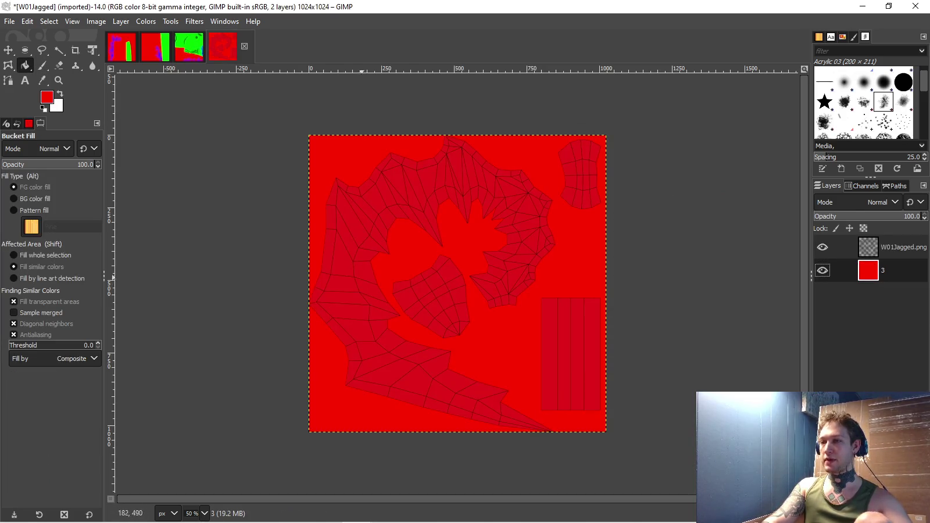
pyautogui.moveTo(489, 303); pyautogui.dragTo(434, 325)
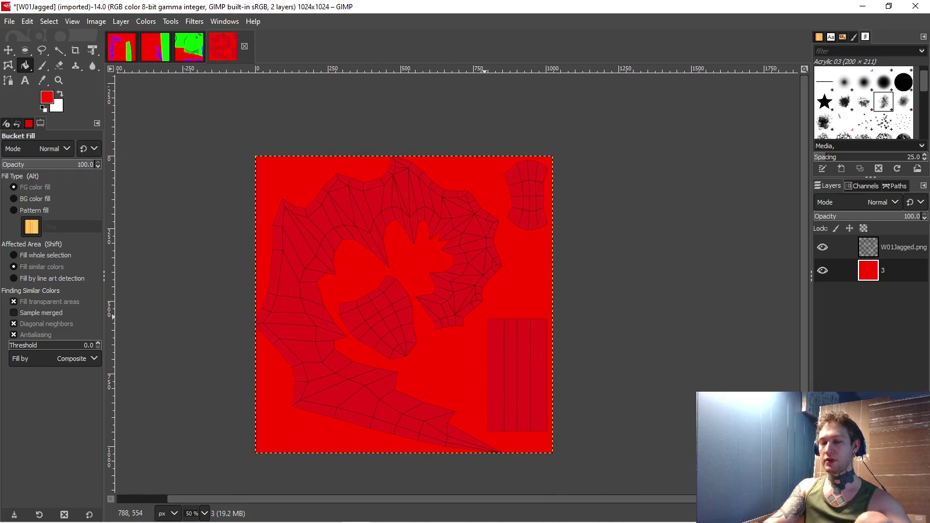
pyautogui.hscroll(1, 482, 402)
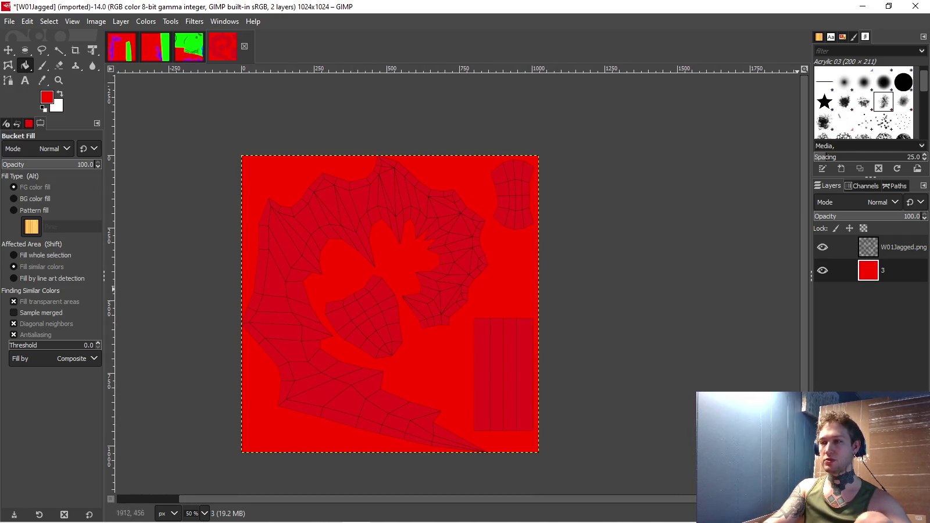
pyautogui.click(47, 97)
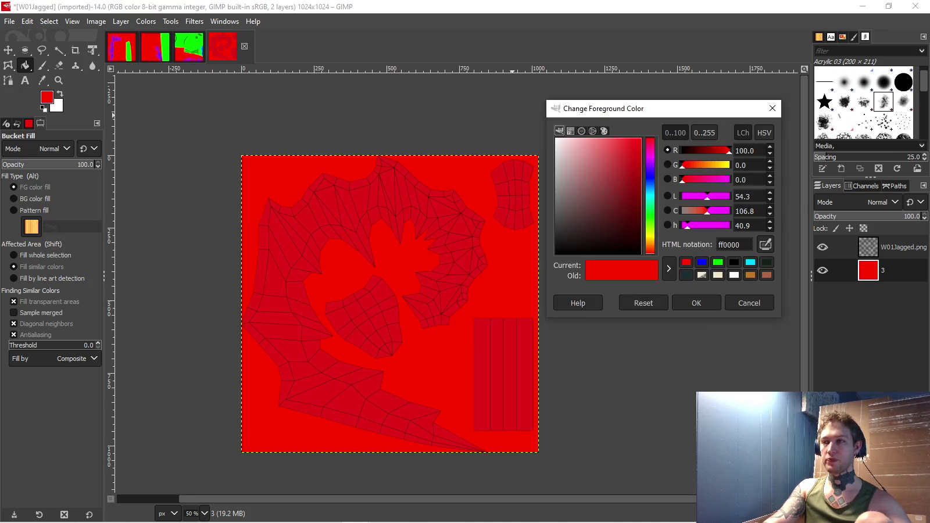
# - Set the foreground colour to green 00ff00 and free-select the centre UV island
pyautogui.moveTo(681, 165)
pyautogui.mouseDown()
pyautogui.moveTo(730, 165)
pyautogui.moveTo(681, 151)
pyautogui.mouseUp()
pyautogui.click(696, 303)
pyautogui.scroll(1, 343, 322)
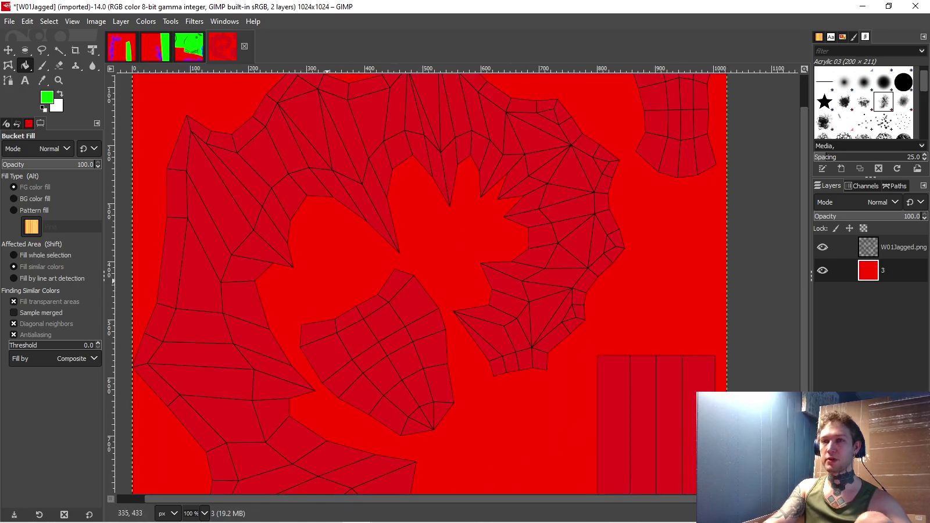
pyautogui.scroll(1, 343, 323)
pyautogui.click(42, 66)
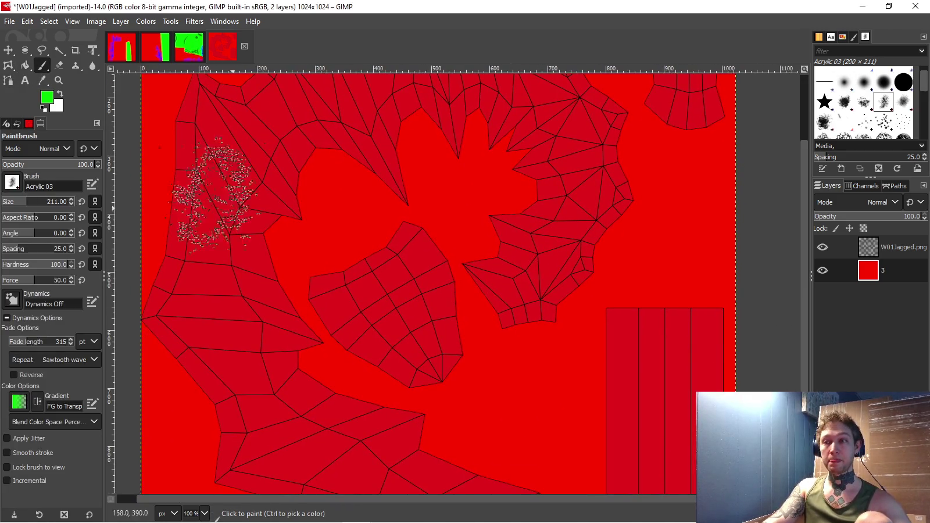
pyautogui.click(42, 50)
pyautogui.scroll(1, 278, 271)
pyautogui.click(339, 382)
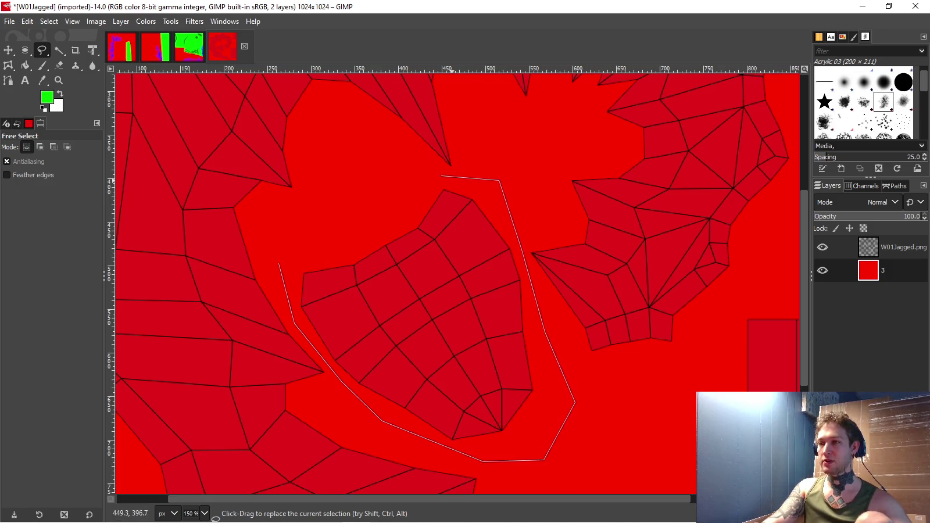
pyautogui.click(278, 237)
pyautogui.press('Return')
# - Add the top-right island to the selection, bucket-fill both islands green, then deselect
pyautogui.scroll(-1, 278, 237)
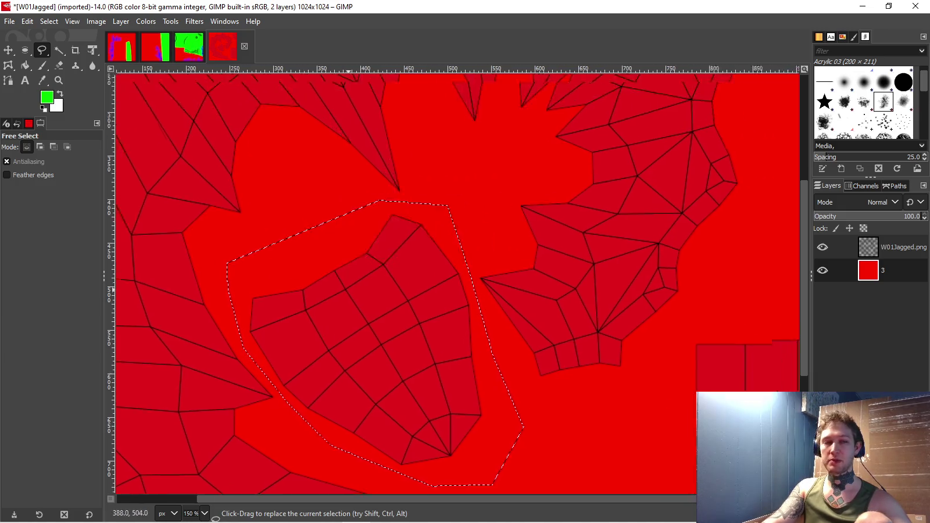
pyautogui.scroll(-1, 277, 236)
pyautogui.scroll(1, 314, 302)
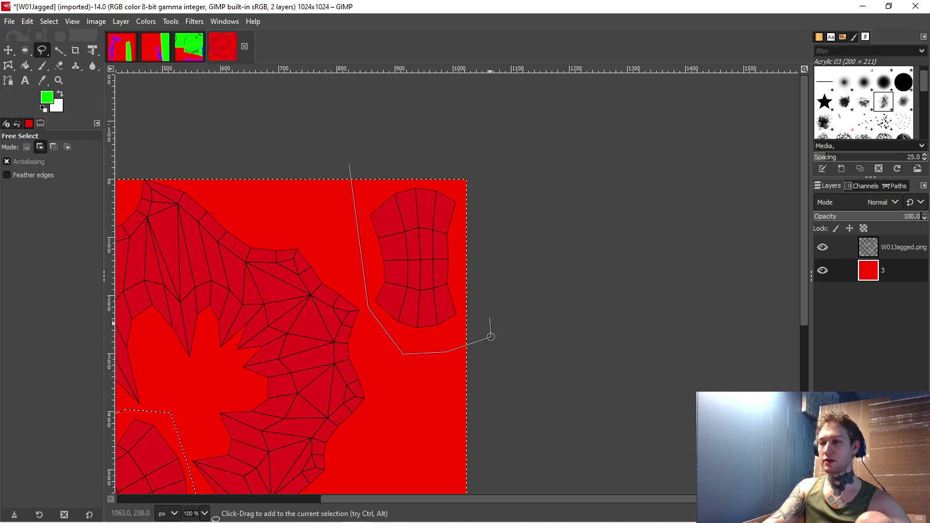
pyautogui.click(349, 164)
pyautogui.press('Return')
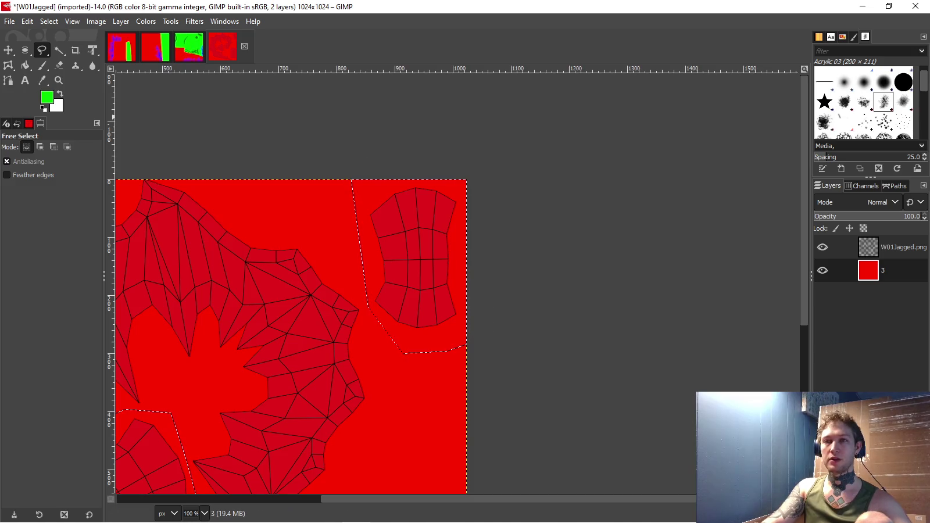
pyautogui.hotkey('shift', 'b')
pyautogui.click(407, 261)
pyautogui.scroll(-1, 320, 319)
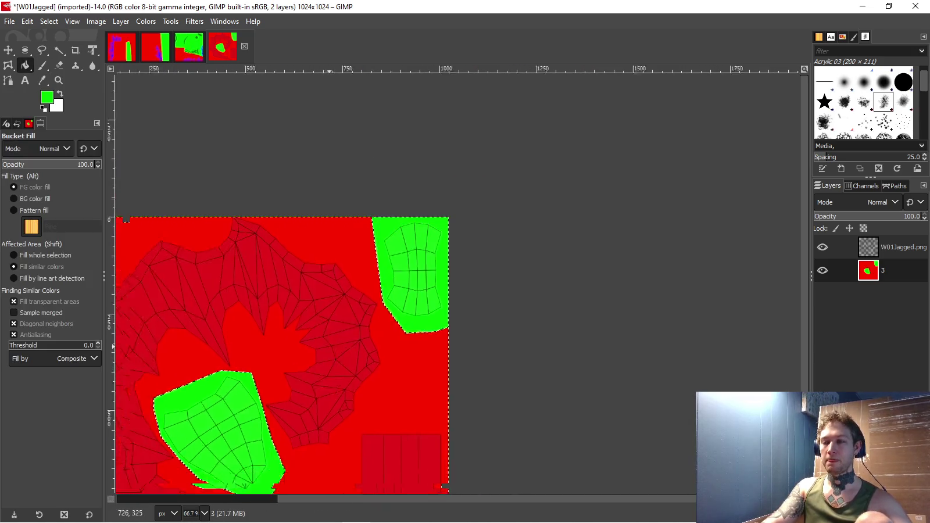
pyautogui.hotkey('ctrl', 'shift', 'a')
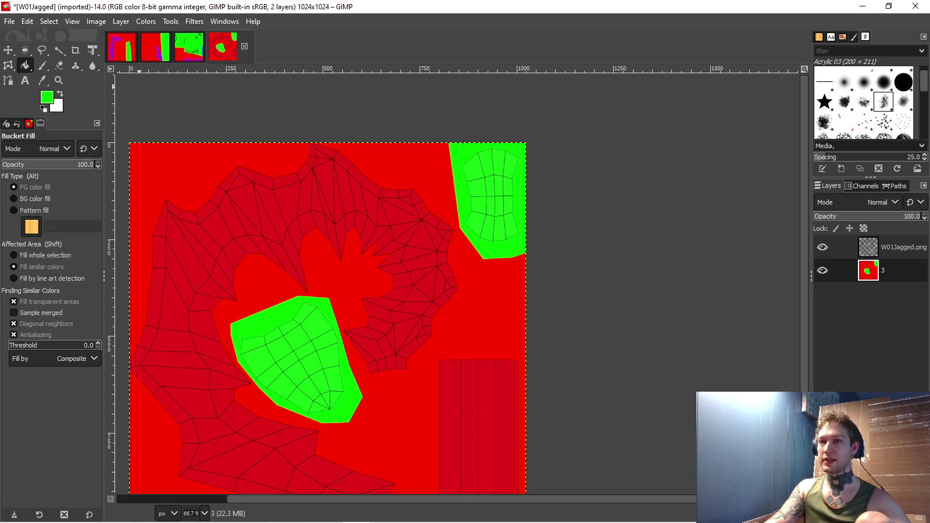
# - Set the foreground colour to pure blue
pyautogui.click(47, 97)
pyautogui.click(751, 262)
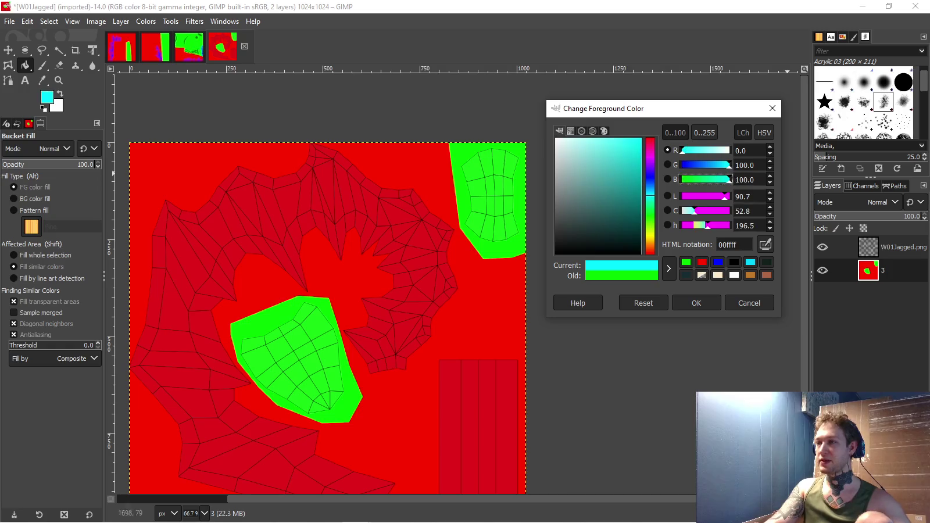
pyautogui.click(718, 262)
pyautogui.click(696, 303)
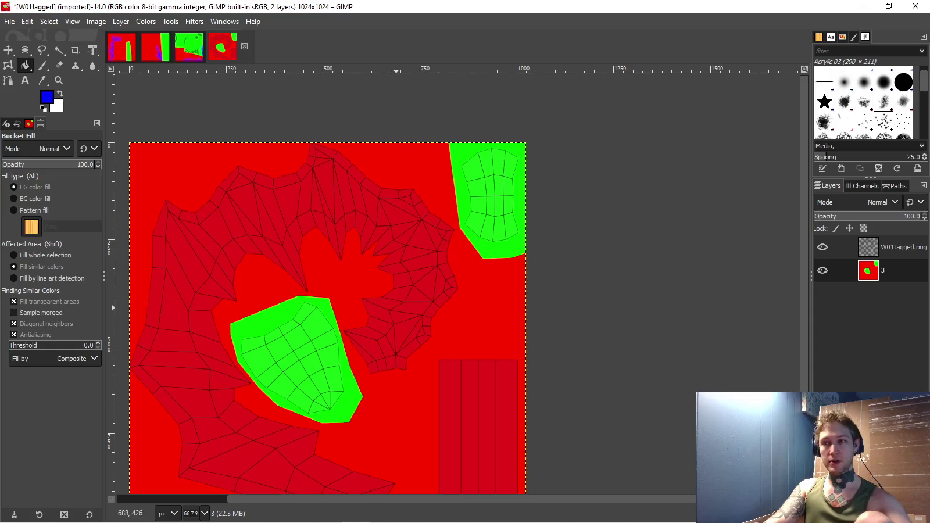
pyautogui.moveTo(329, 279); pyautogui.dragTo(392, 235)
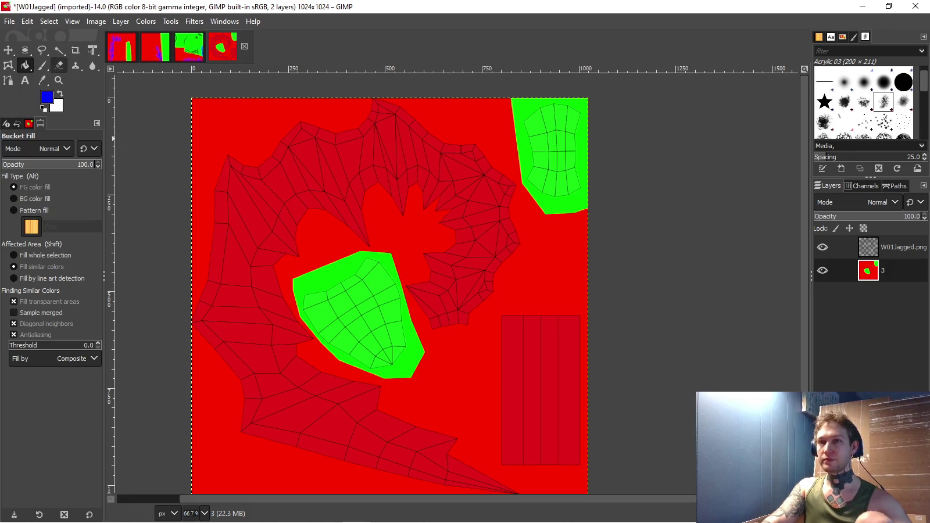
# - Fuzzy-select both green islands and paint blue acrylic strokes along the blade's UV shape
pyautogui.press('u')
pyautogui.click(354, 314)
pyautogui.keyDown('shift'); pyautogui.click(553, 154); pyautogui.keyUp('shift')
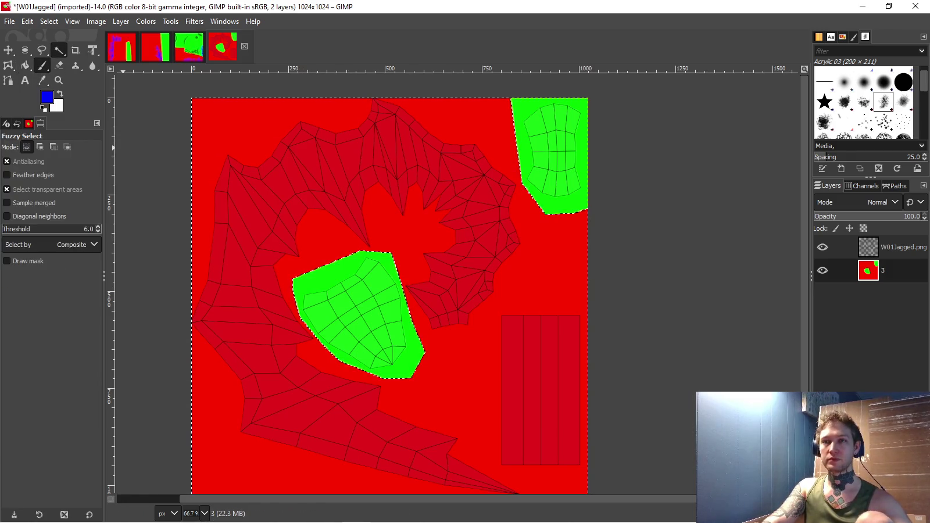
pyautogui.press('p')
pyautogui.keyDown('ctrl'); pyautogui.scroll(1, 447, 385); pyautogui.keyUp('ctrl')
pyautogui.scroll(-2, 466, 378)
pyautogui.keyDown('ctrl'); pyautogui.scroll(-1, 499, 386); pyautogui.keyUp('ctrl')
pyautogui.moveTo(496, 385)
pyautogui.mouseDown()
pyautogui.moveTo(399, 301)
pyautogui.moveTo(343, 271)
pyautogui.moveTo(455, 216)
pyautogui.moveTo(452, 308)
pyautogui.mouseUp()
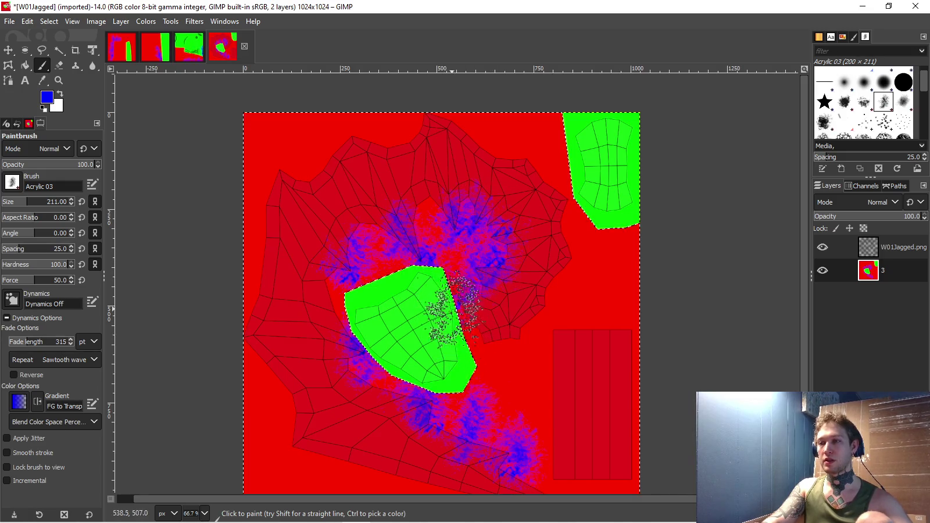
pyautogui.scroll(-1, 411, 321)
pyautogui.scroll(-1, 411, 320)
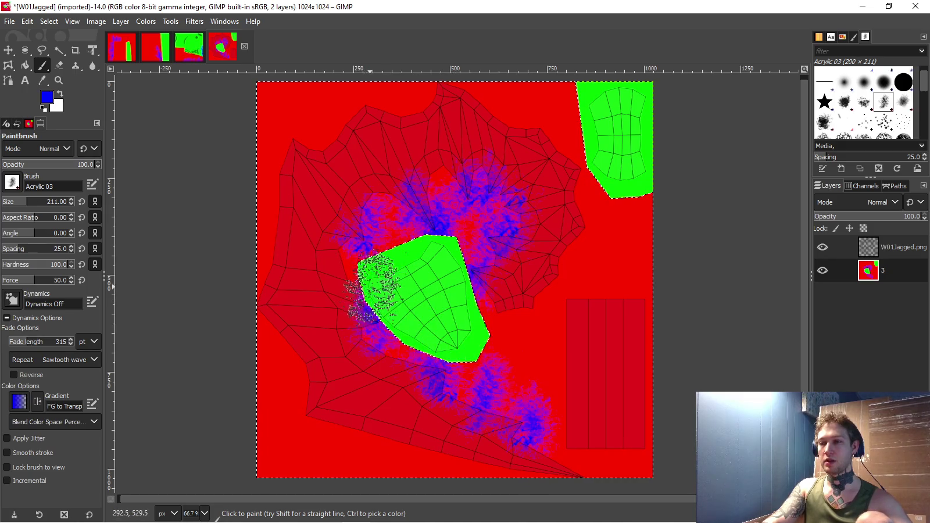
# - Clear the selection and hide the W01Jagged.png wireframe layer
pyautogui.hotkey('ctrl', 'shift', 'a')
pyautogui.keyDown('shift'); pyautogui.click(823, 270); pyautogui.keyUp('shift')
pyautogui.click(10, 21)
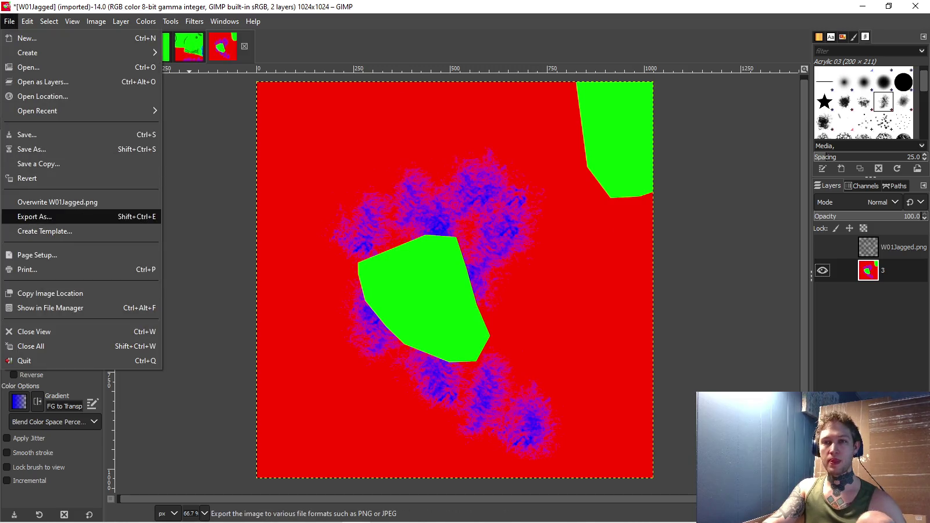
# - Export the painted texture as W01Jagged.png into ToBeDone, keeping the default PNG settings
pyautogui.click(35, 216)
pyautogui.click(210, 226)
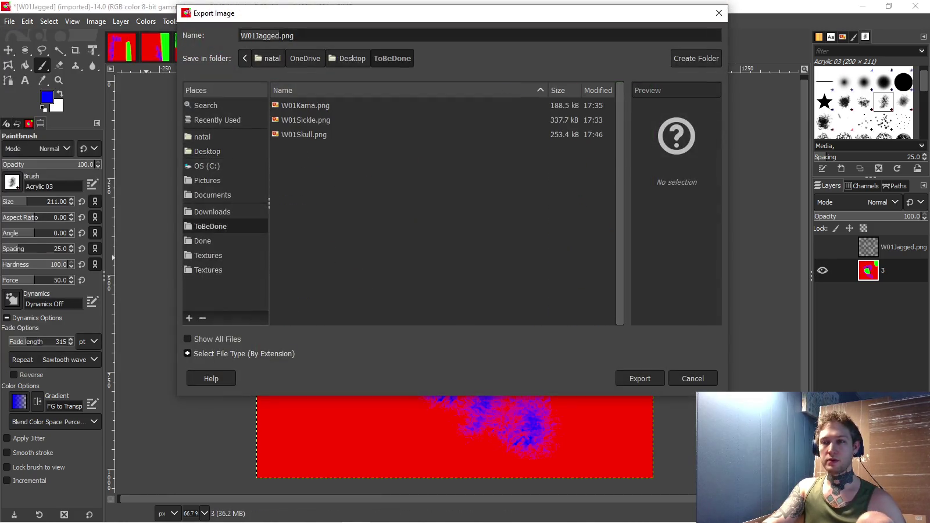
pyautogui.press('Return')
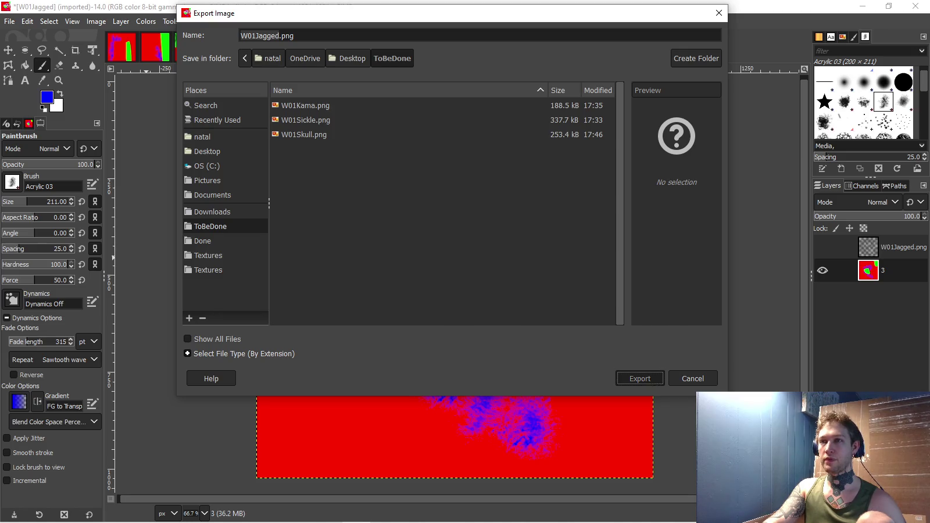
pyautogui.press('Return')
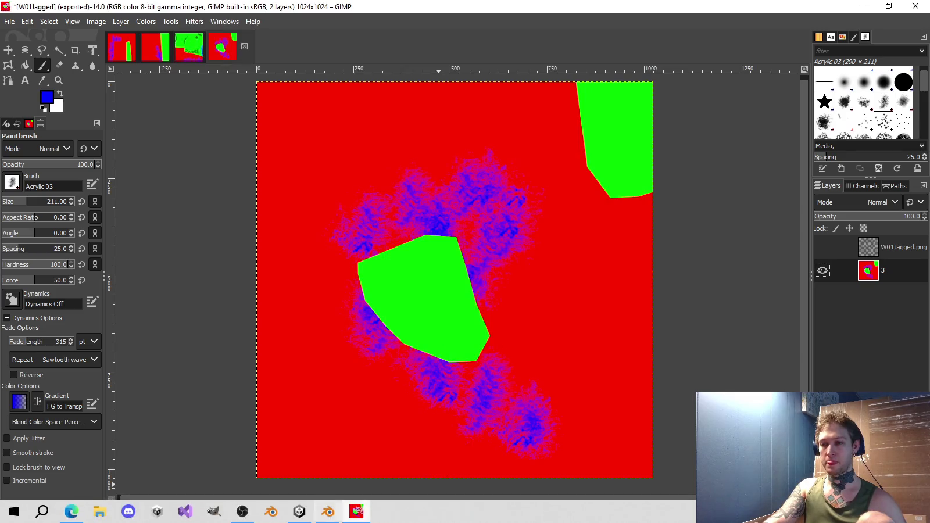
# - In Blender, hide W01Jagged, make W01SpiralKama visible and active, and enter Edit Mode with nothing selected
pyautogui.click(328, 512)
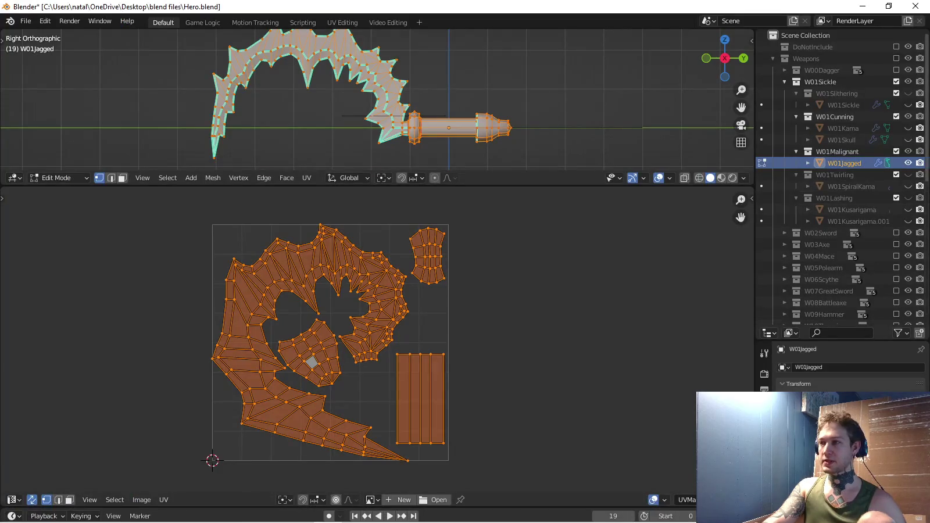
pyautogui.click(908, 163)
pyautogui.click(908, 186)
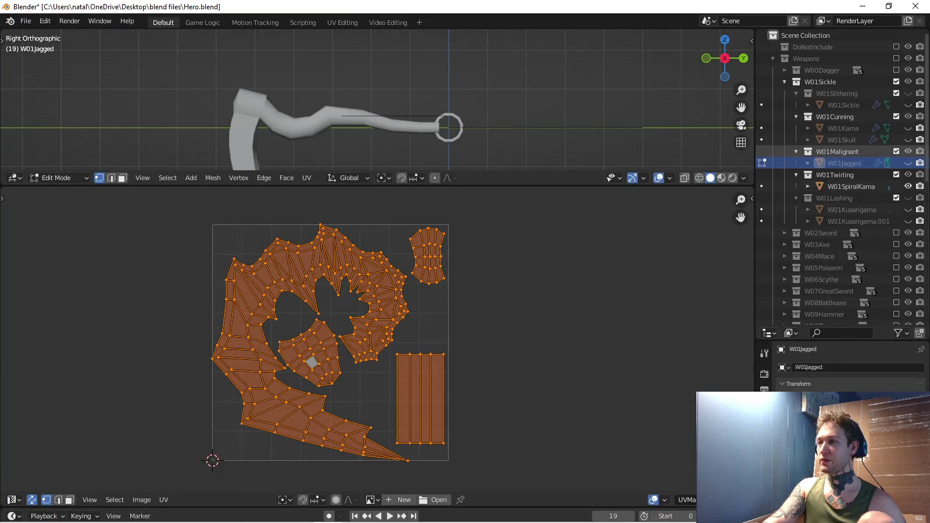
pyautogui.click(851, 186)
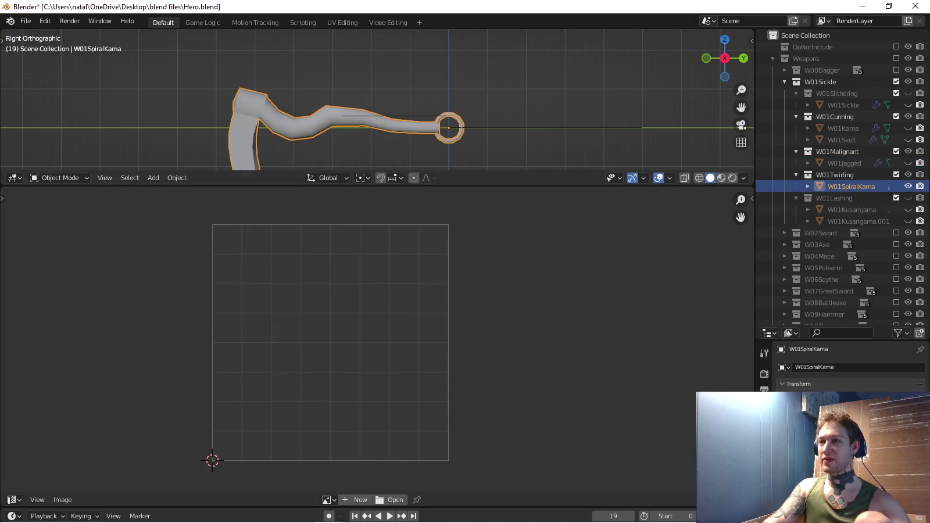
pyautogui.press('Tab')
pyautogui.hotkey('alt', 'a')
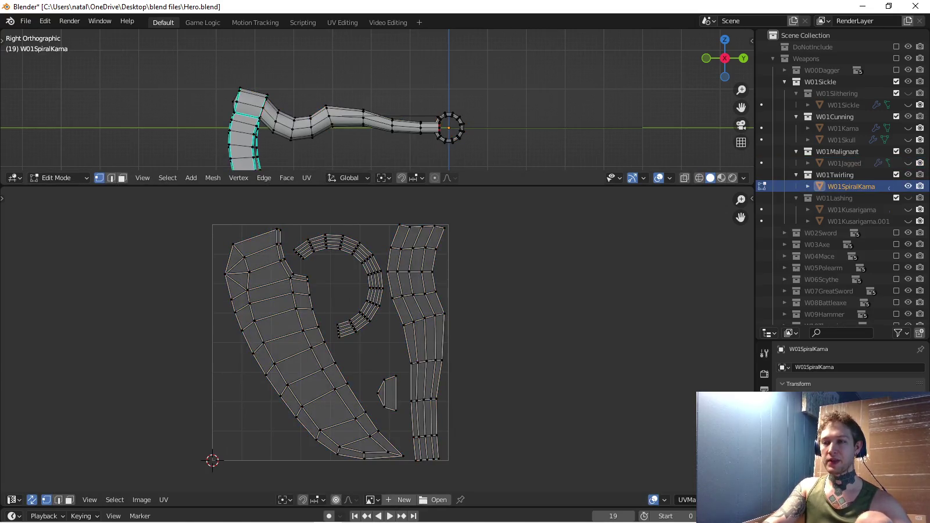
# - Export W01SpiralKama's UV layout to the Desktop as W01SpiralKama.png, then return to GIMP
pyautogui.click(26, 21)
pyautogui.moveTo(55, 207)
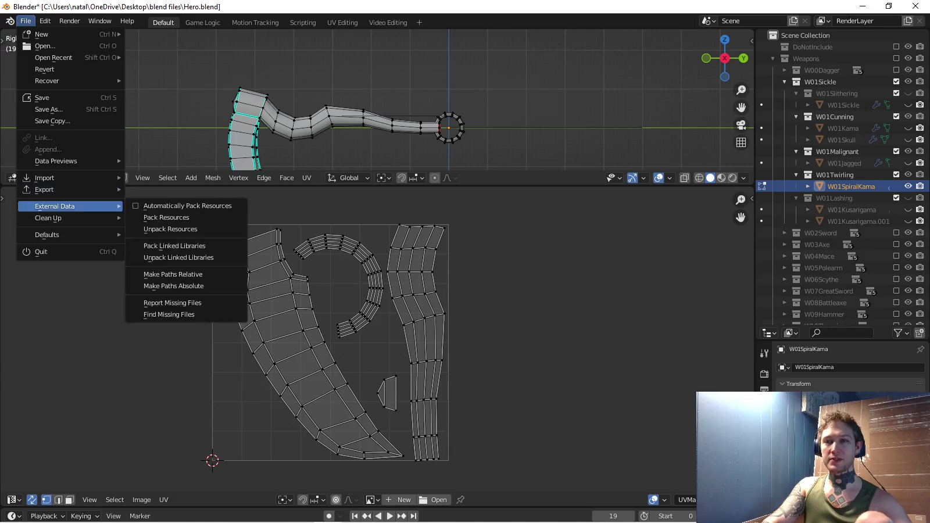
pyautogui.click(175, 293)
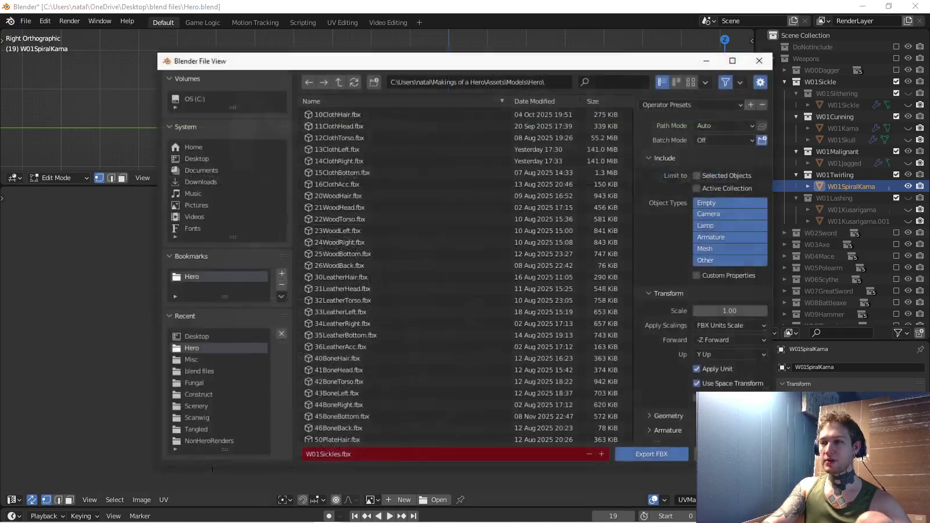
pyautogui.click(654, 452)
pyautogui.click(163, 500)
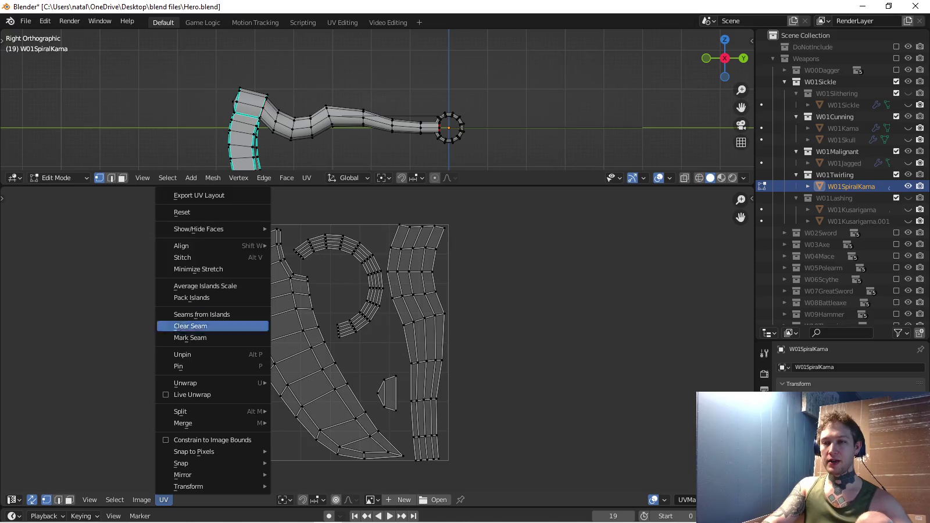
pyautogui.click(201, 195)
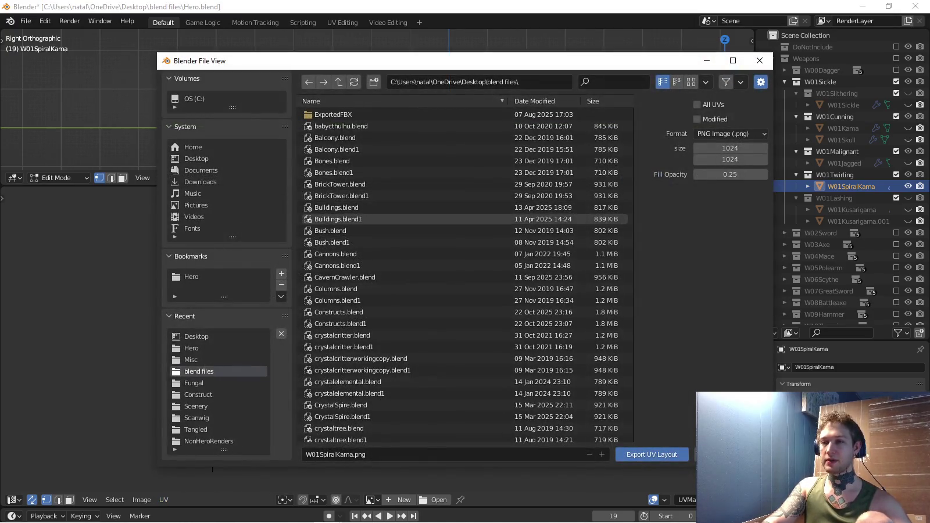
pyautogui.click(197, 158)
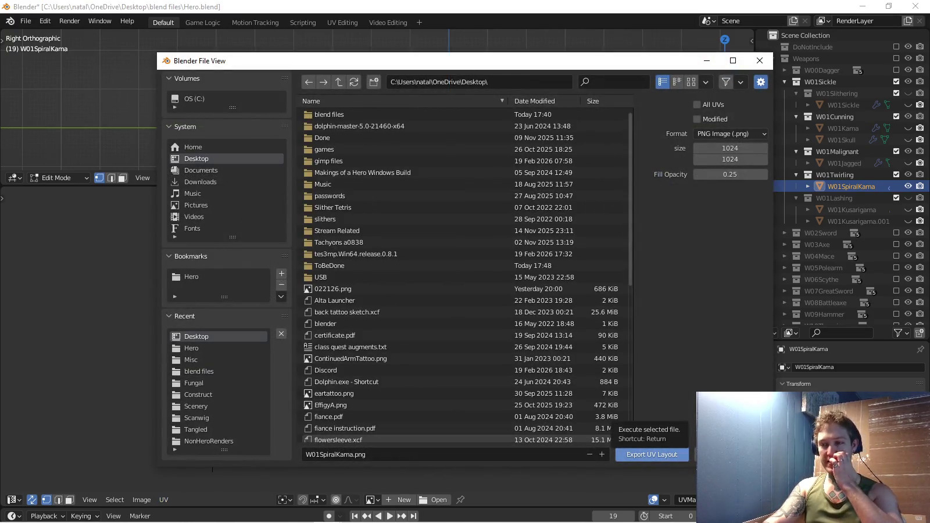
pyautogui.click(652, 455)
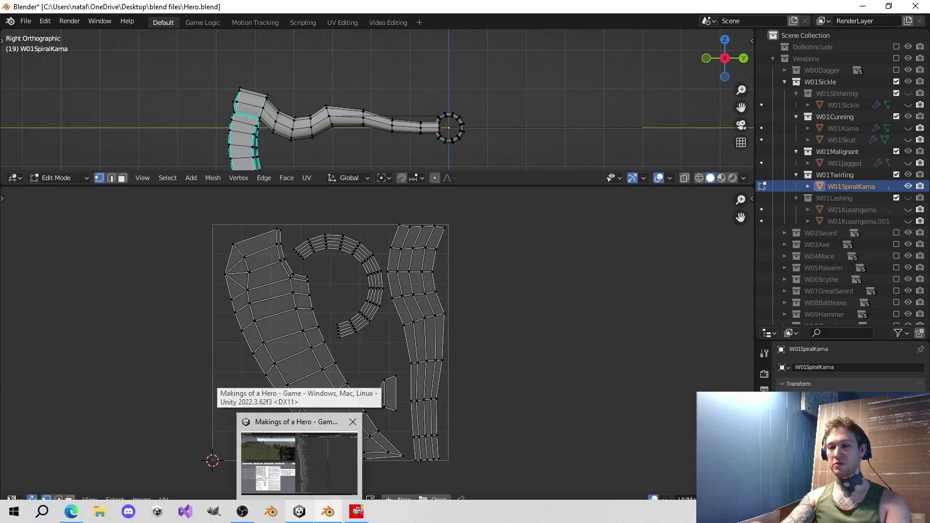
pyautogui.click(357, 512)
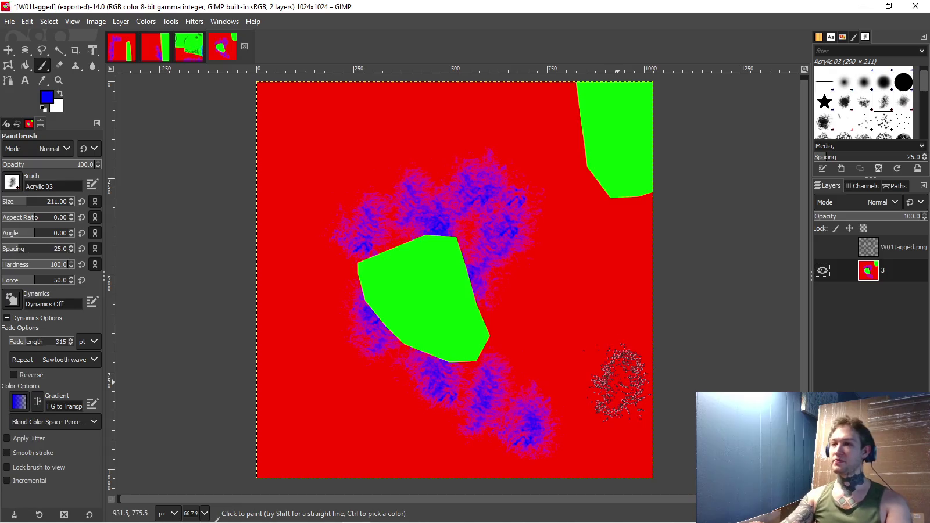
# - Open W01SpiralKama.png from the Desktop in GIMP, then return to Blender
pyautogui.click(10, 21)
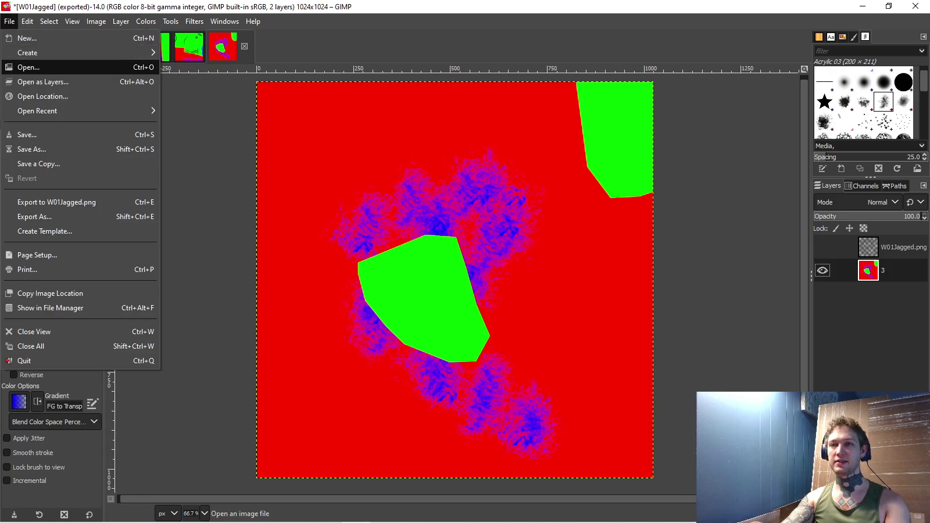
pyautogui.click(28, 67)
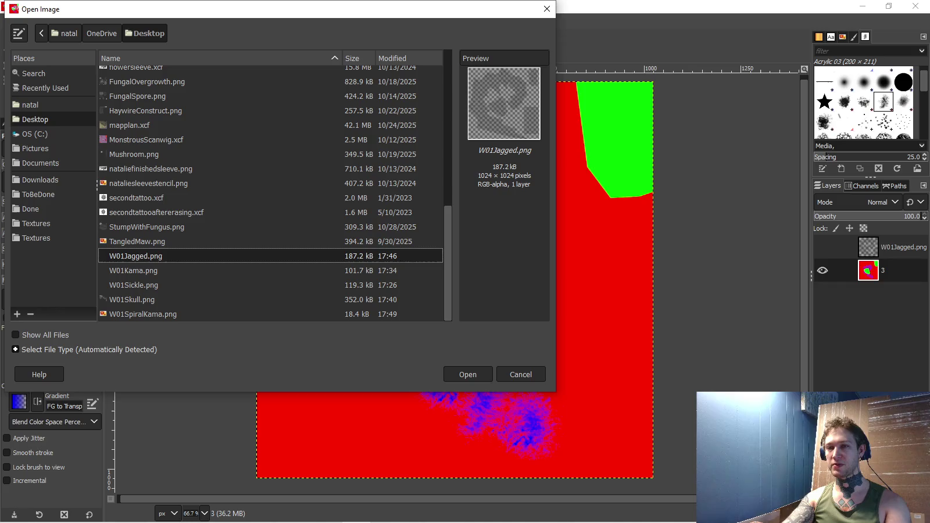
pyautogui.press('Down')
pyautogui.press('Down')
pyautogui.press('Down')
pyautogui.press('Return')
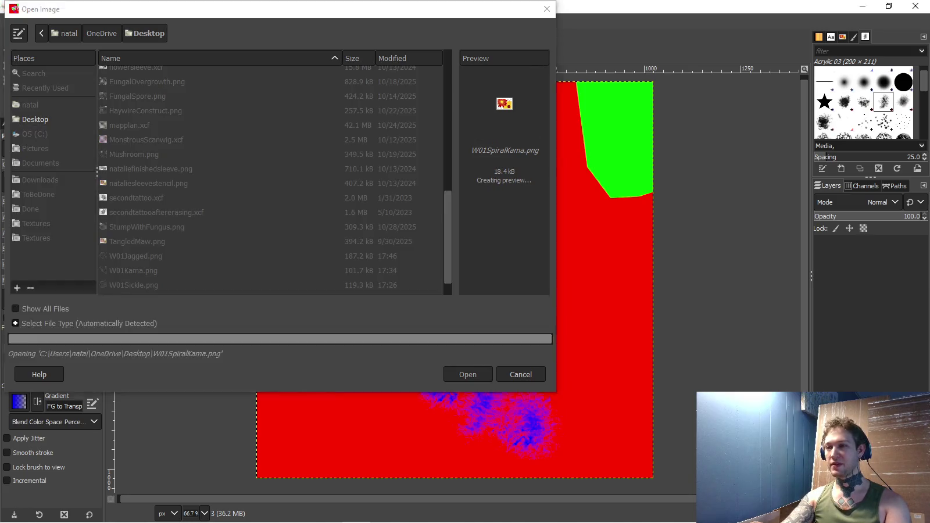
pyautogui.hotkey('alt', 'Tab')
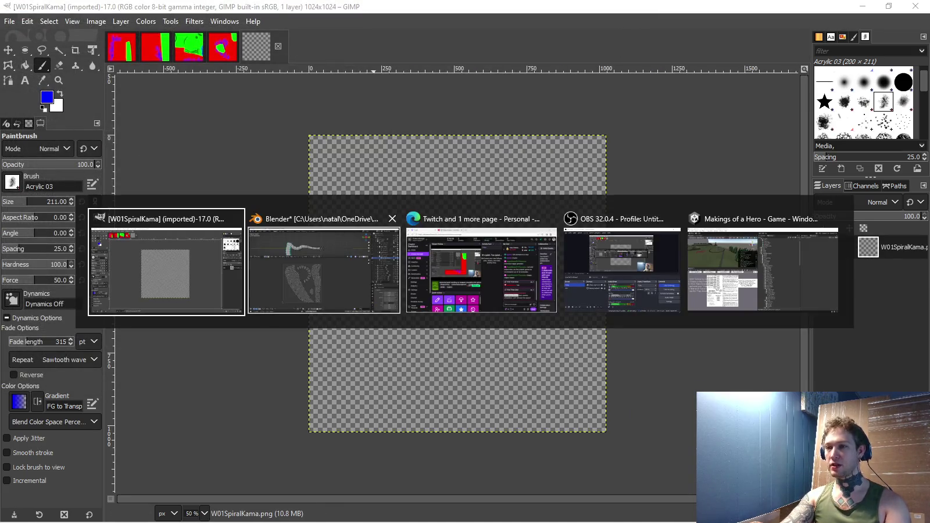
pyautogui.hotkey('alt', 'Tab')
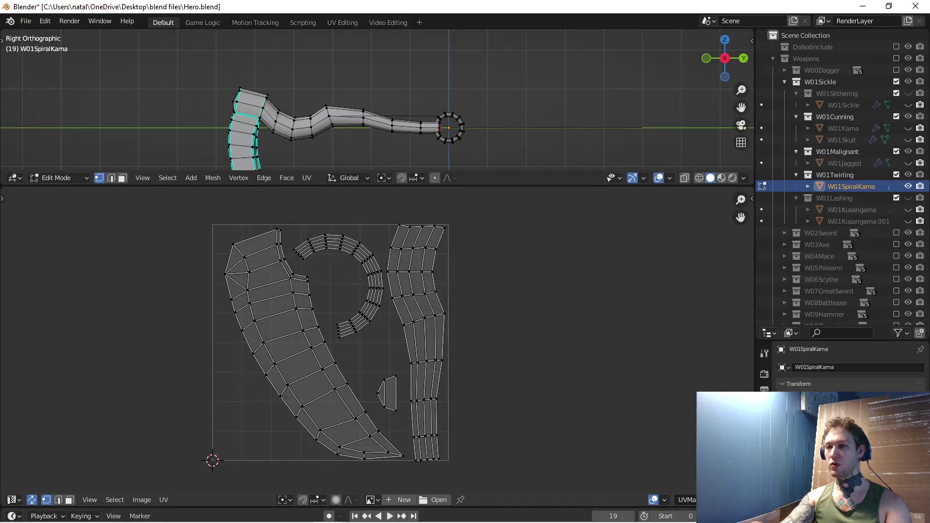
# - Re-export the UV layout to the Desktop as W01SpiralKama.png, then close the blank image in GIMP
pyautogui.click(163, 500)
pyautogui.click(180, 195)
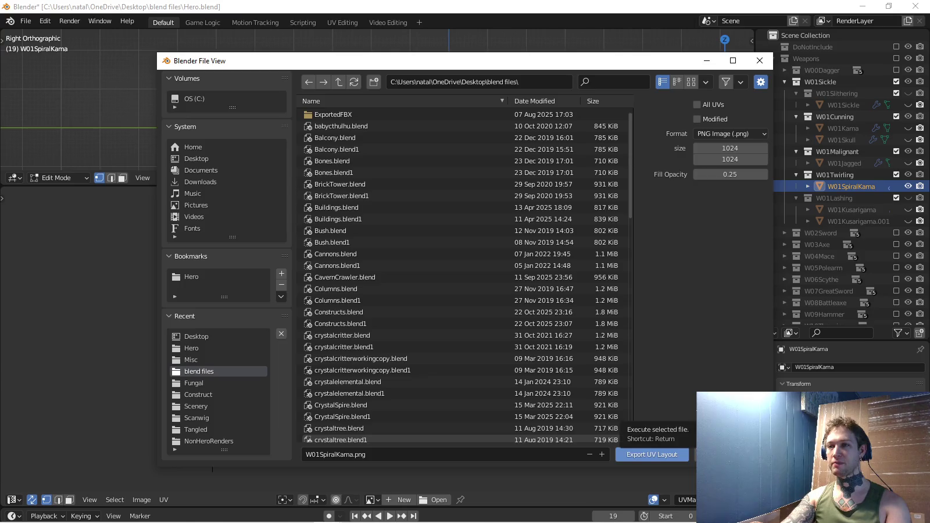
pyautogui.click(196, 158)
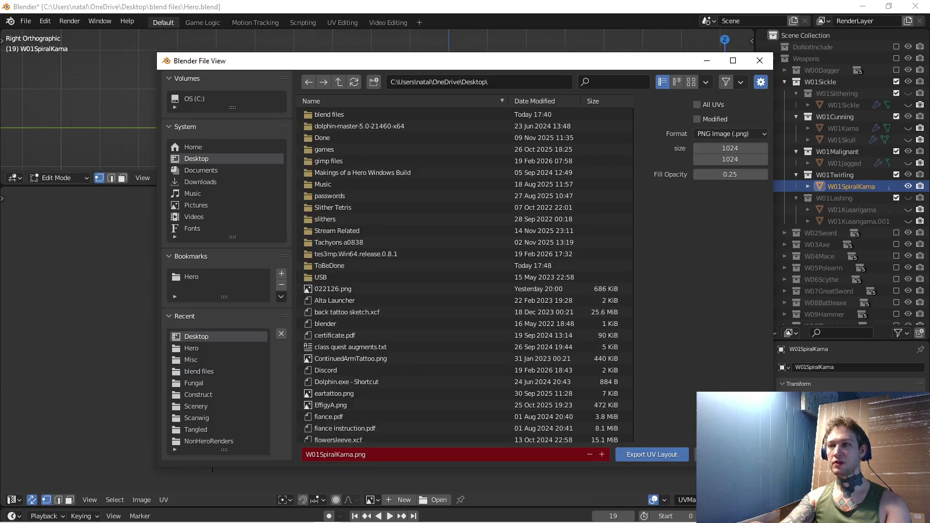
pyautogui.click(652, 455)
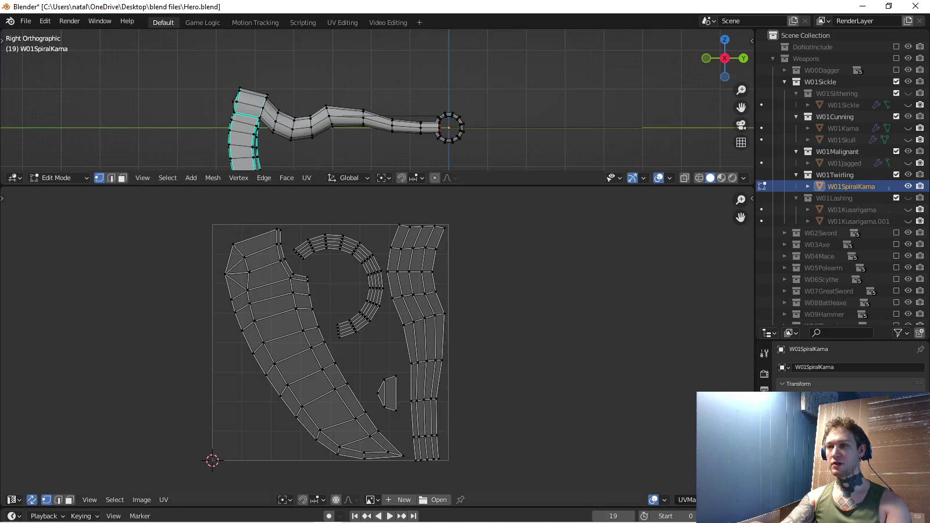
pyautogui.hotkey('alt', 'Tab')
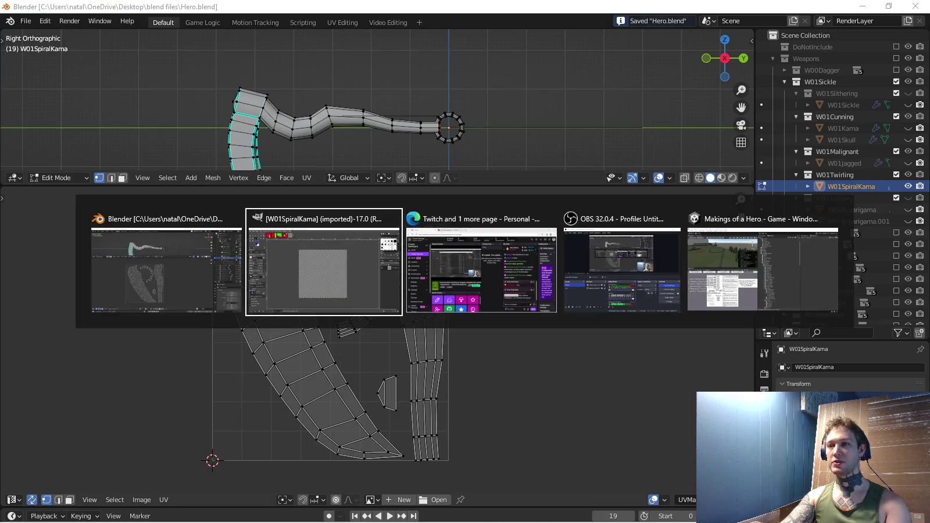
pyautogui.hotkey('ctrl', 'w')
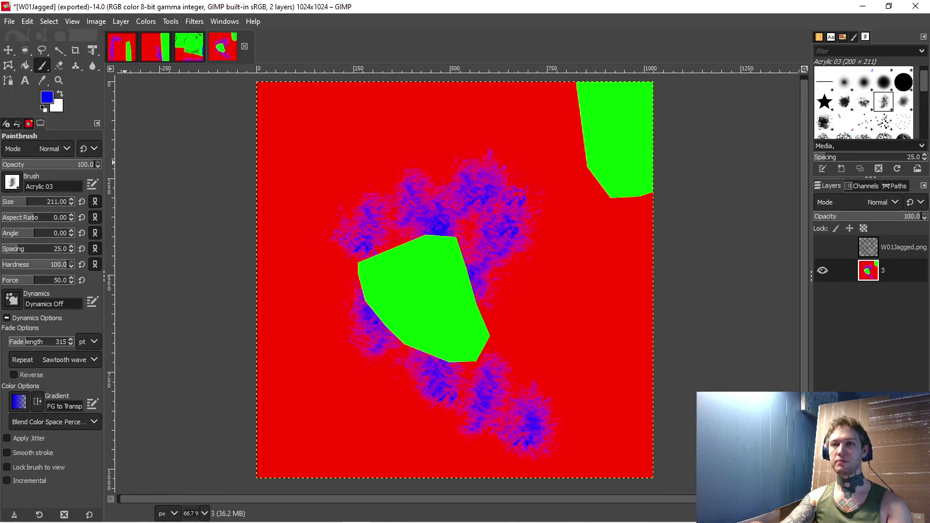
# - Reopen W01SpiralKama.png from the Desktop in GIMP, then return to Blender
pyautogui.click(9, 21)
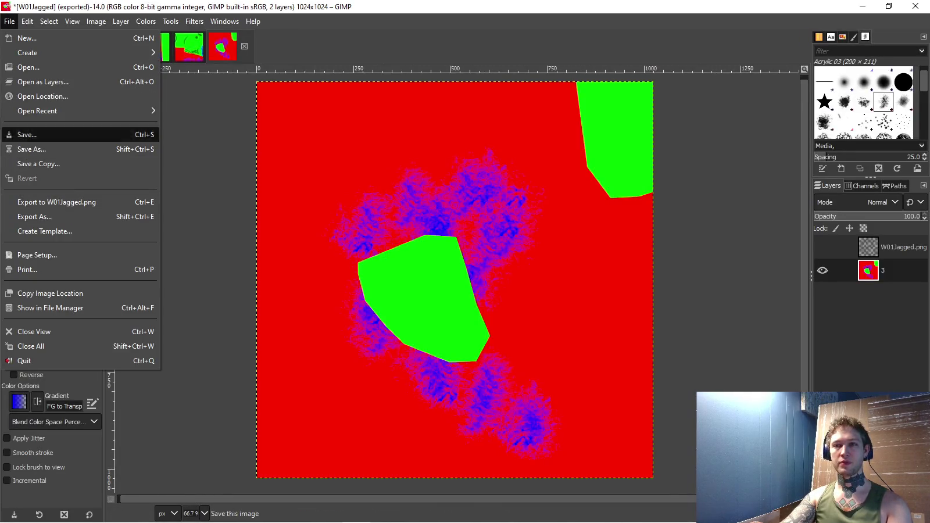
pyautogui.click(28, 67)
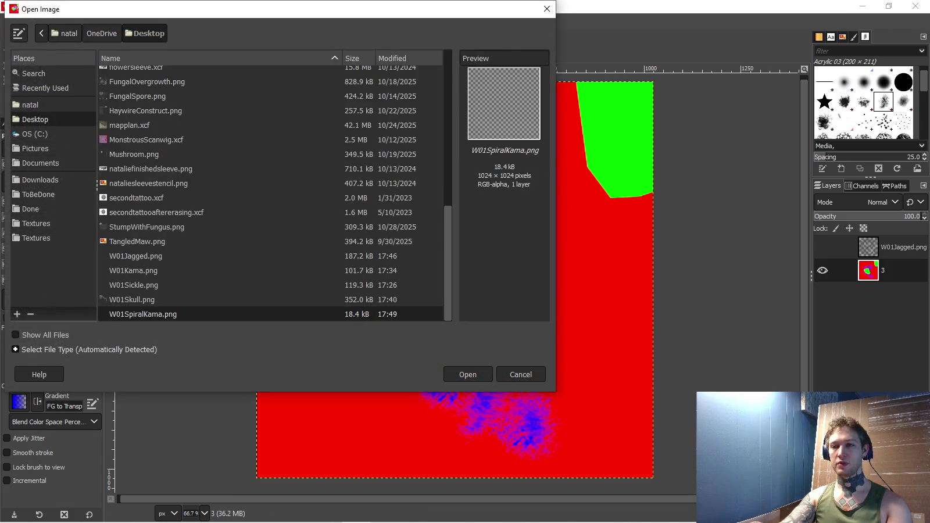
pyautogui.click(468, 375)
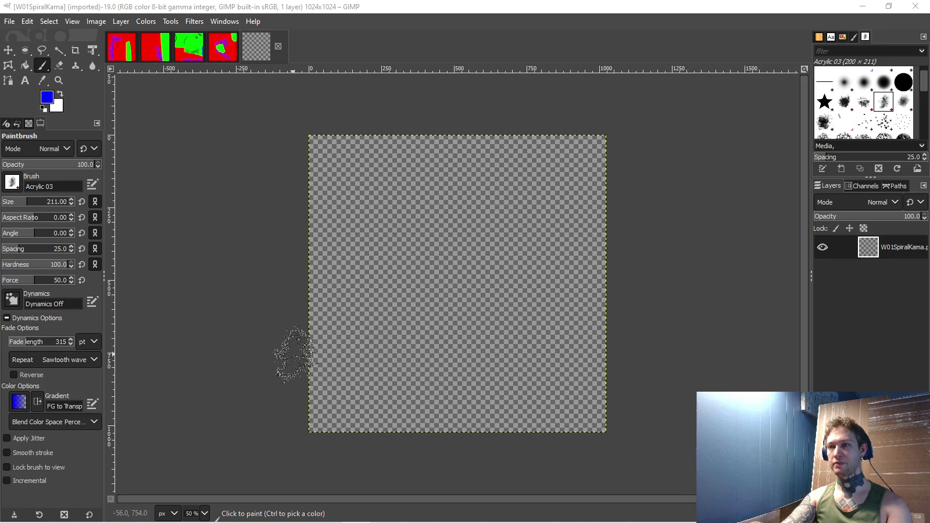
pyautogui.hotkey('alt', 'Tab')
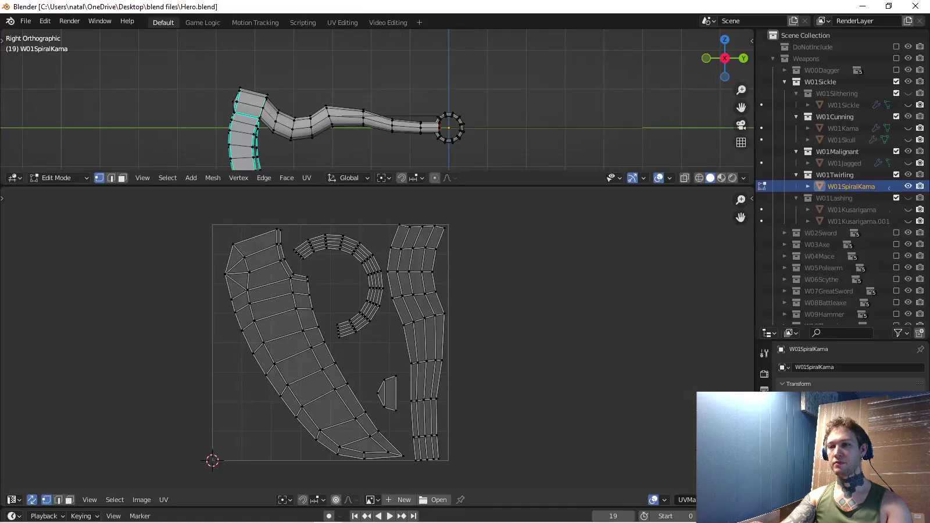
# - Select the whole mesh, turn off UV Sync Selection, and reveal hidden parts with Alt+H
pyautogui.press('Tab')
pyautogui.press('Tab')
pyautogui.press('a')
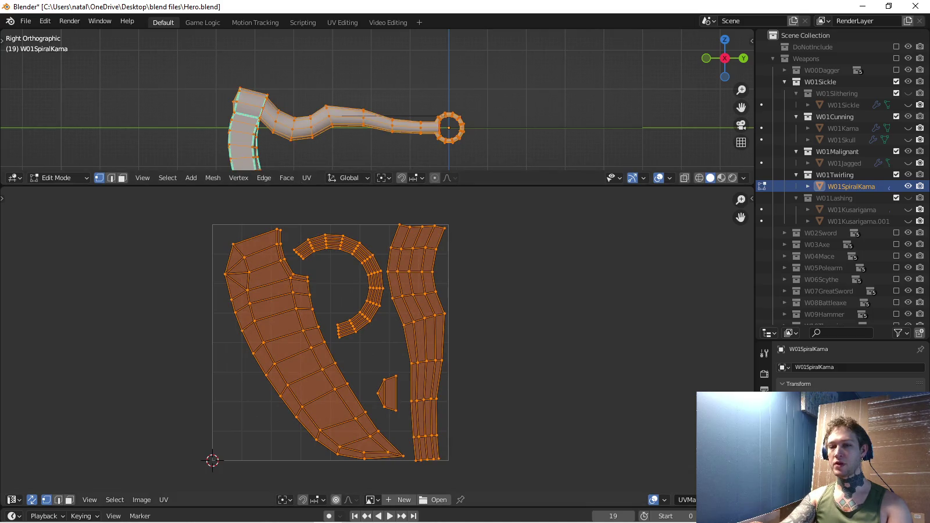
pyautogui.click(32, 500)
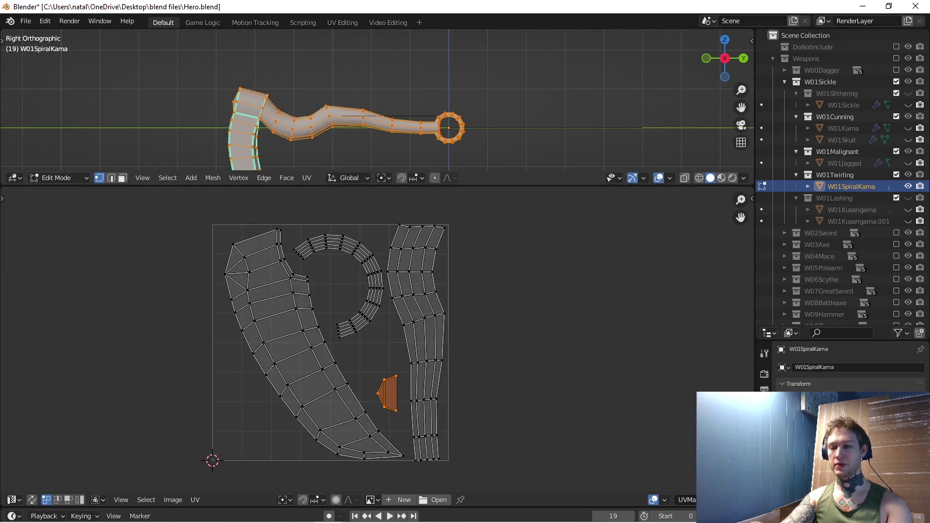
pyautogui.hotkey('alt', 'h')
pyautogui.moveTo(407, 105)
pyautogui.mouseDown()
pyautogui.moveTo(442, 93)
pyautogui.moveTo(476, 105)
pyautogui.moveTo(512, 99)
pyautogui.mouseUp()
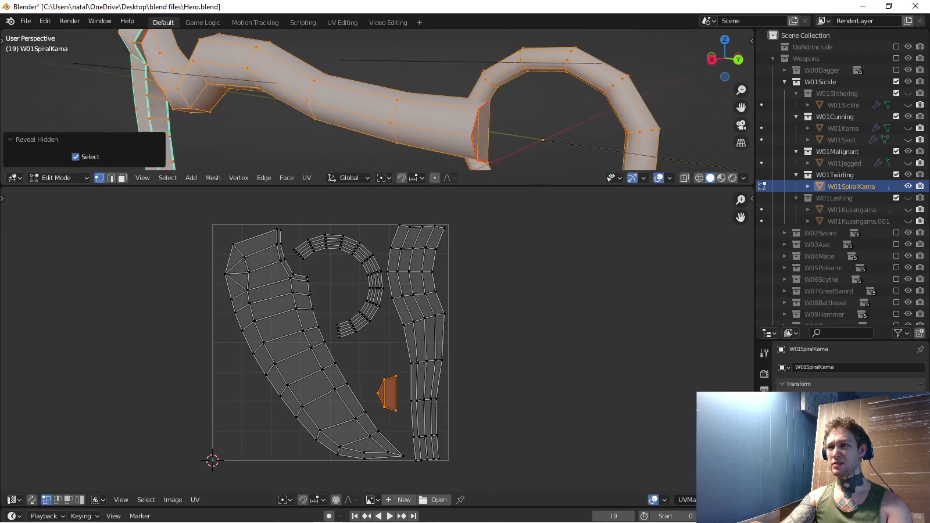
pyautogui.moveTo(511, 99); pyautogui.dragTo(616, 107)
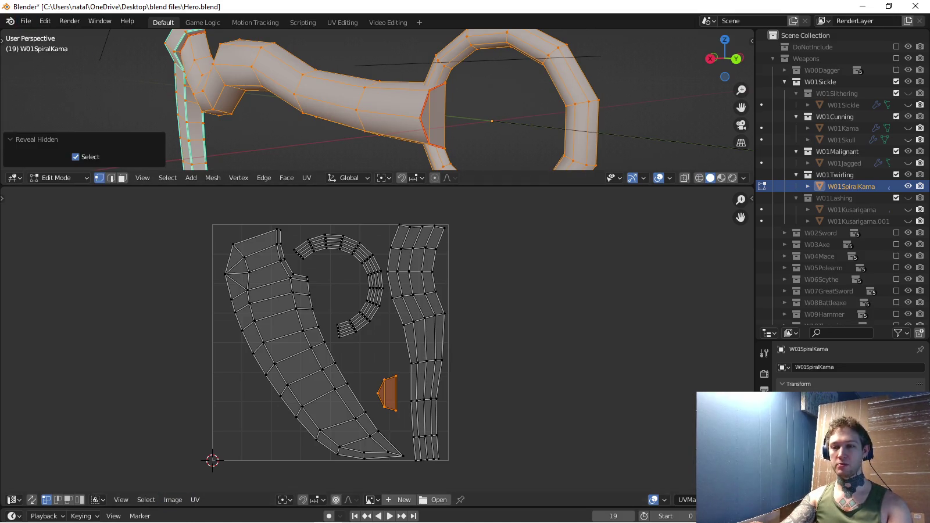
# - Export the UV layout to the Desktop, overwriting W01SpiralKama.png, then switch to GIMP
pyautogui.click(195, 500)
pyautogui.click(233, 195)
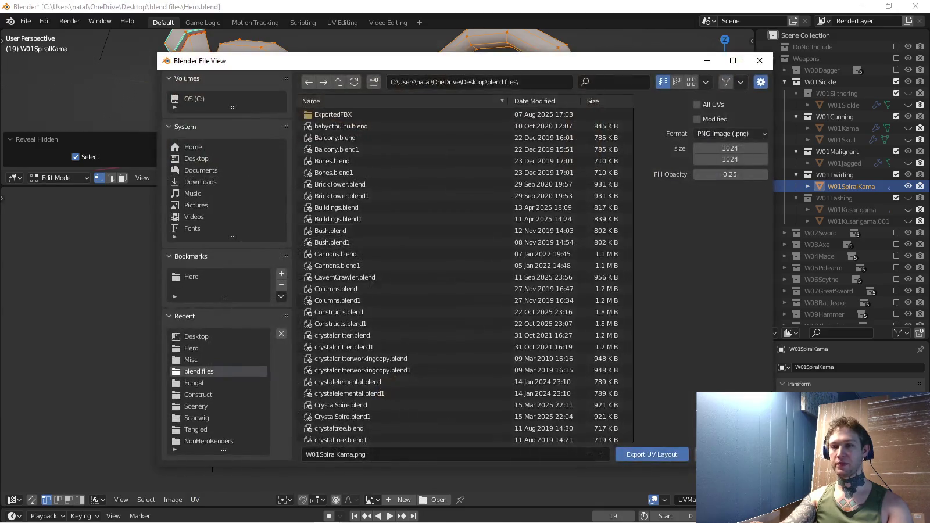
pyautogui.click(196, 158)
pyautogui.click(652, 454)
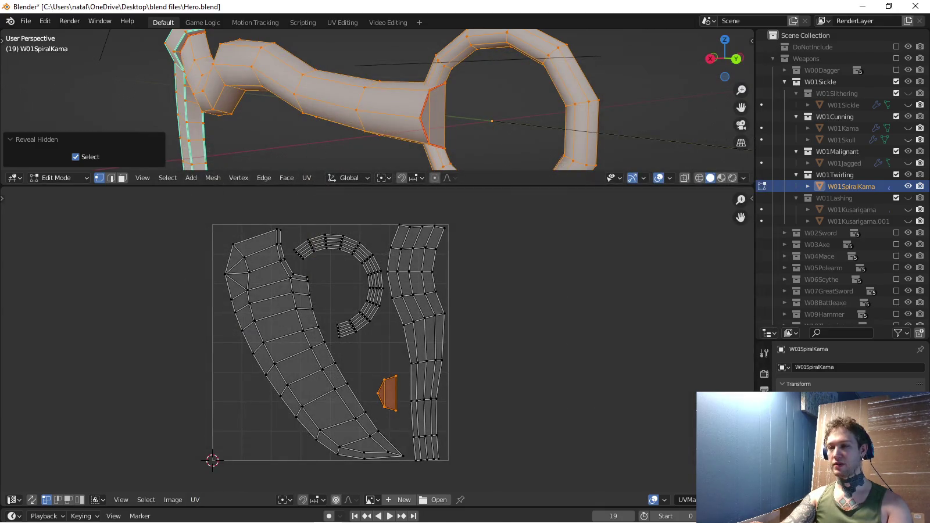
pyautogui.hotkey('alt', 'Tab')
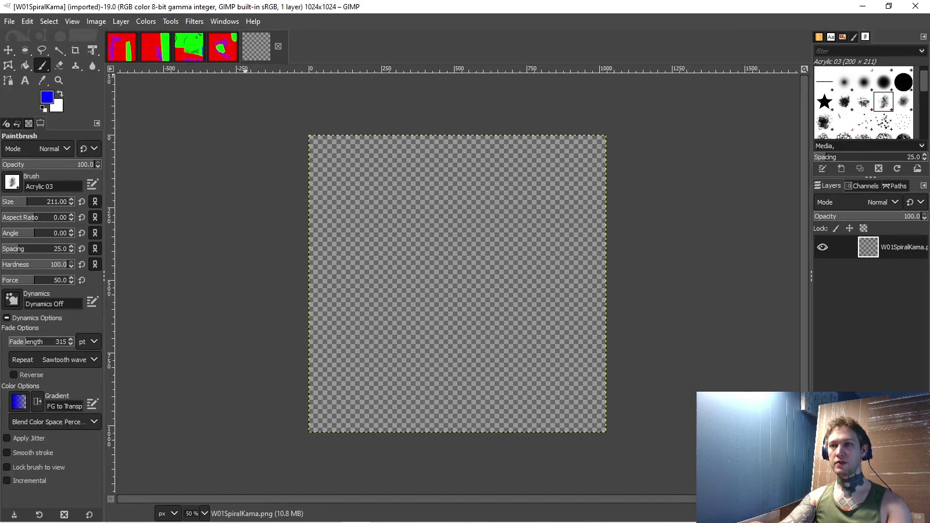
# - Reopen the updated W01SpiralKama.png and set the foreground colour to red ff0000
pyautogui.click(9, 21)
pyautogui.click(23, 66)
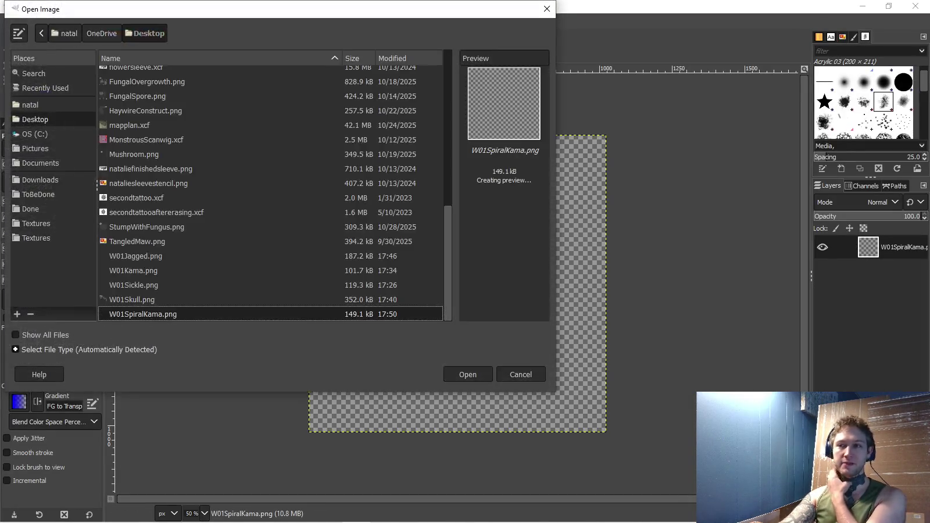
pyautogui.click(468, 374)
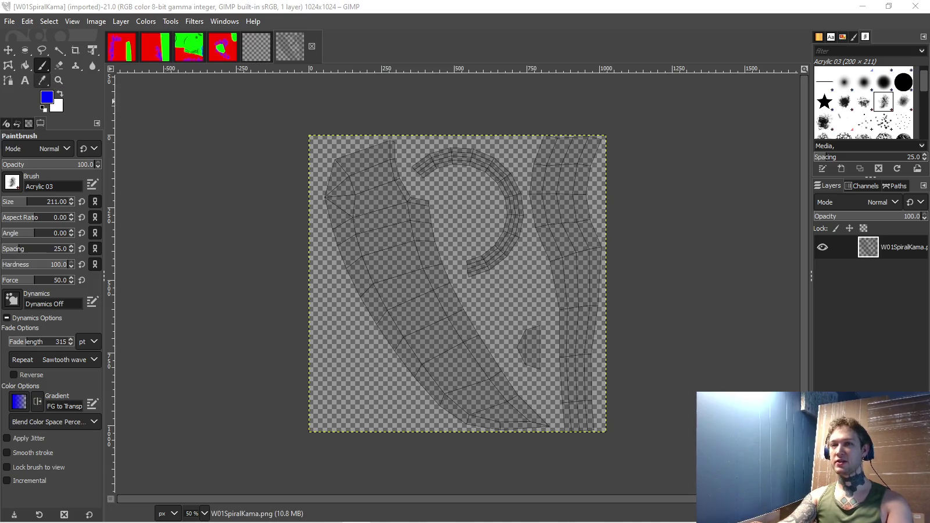
pyautogui.click(46, 97)
pyautogui.click(718, 263)
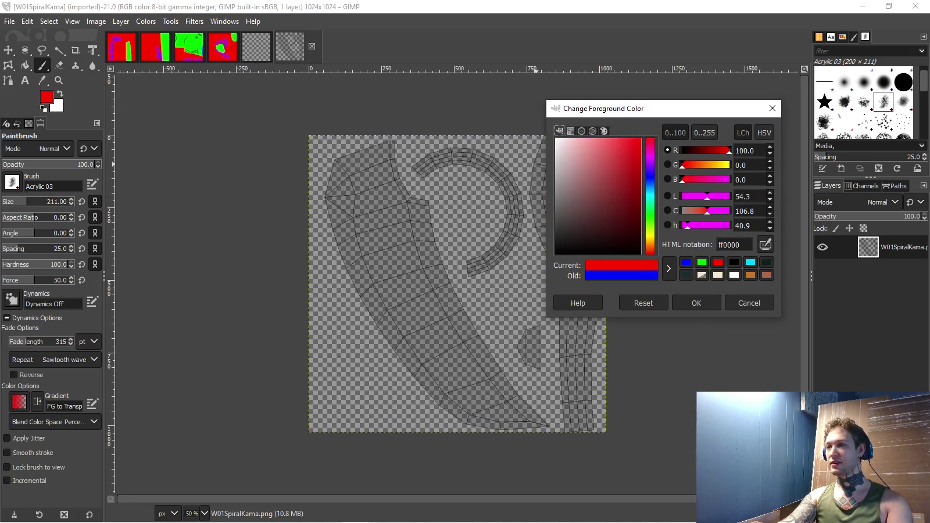
pyautogui.click(696, 302)
# - Undo a trial red fill, then add a new layer named 3 filled solid red
pyautogui.click(25, 65)
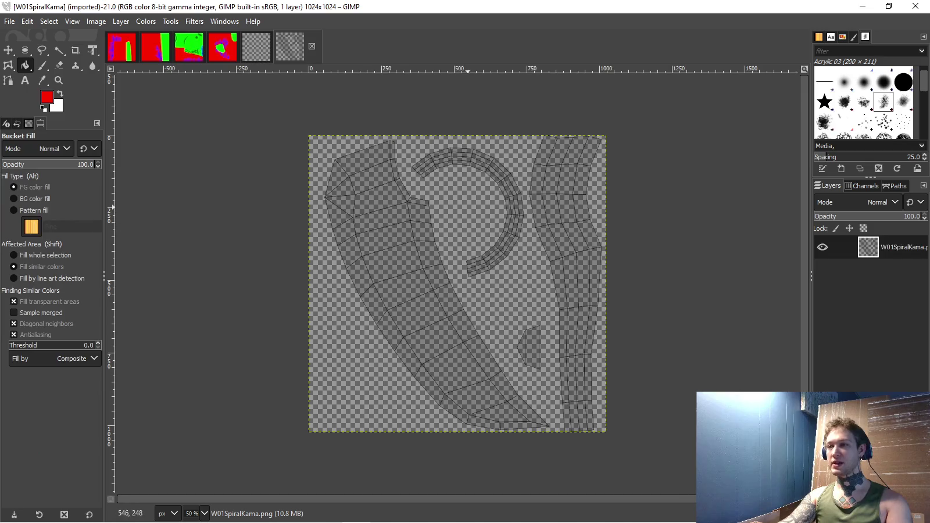
pyautogui.click(535, 233)
pyautogui.hotkey('ctrl', 'z')
pyautogui.rightClick(889, 247)
pyautogui.click(826, 90)
pyautogui.press('Return')
pyautogui.click(453, 285)
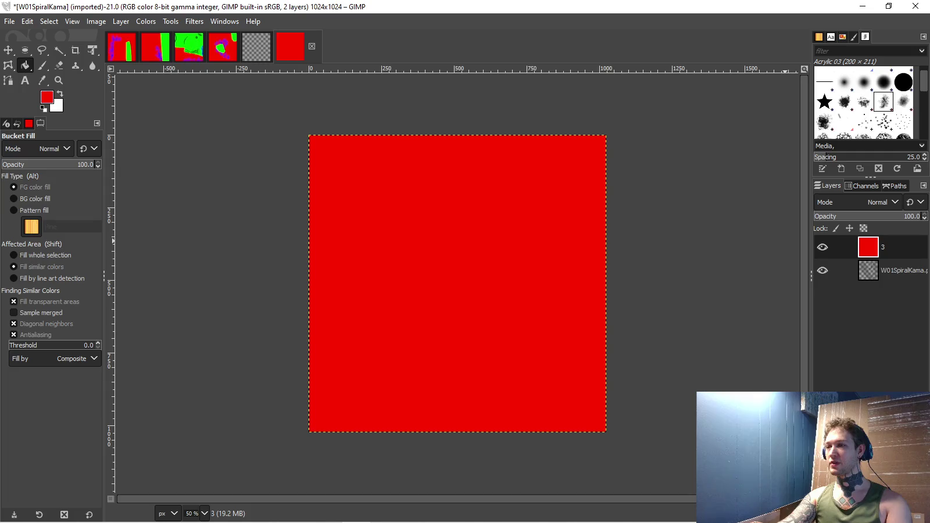
# - Move the red layer below the UV wireframe and set the foreground to pure green
pyautogui.moveTo(868, 247); pyautogui.dragTo(868, 273)
pyautogui.click(47, 97)
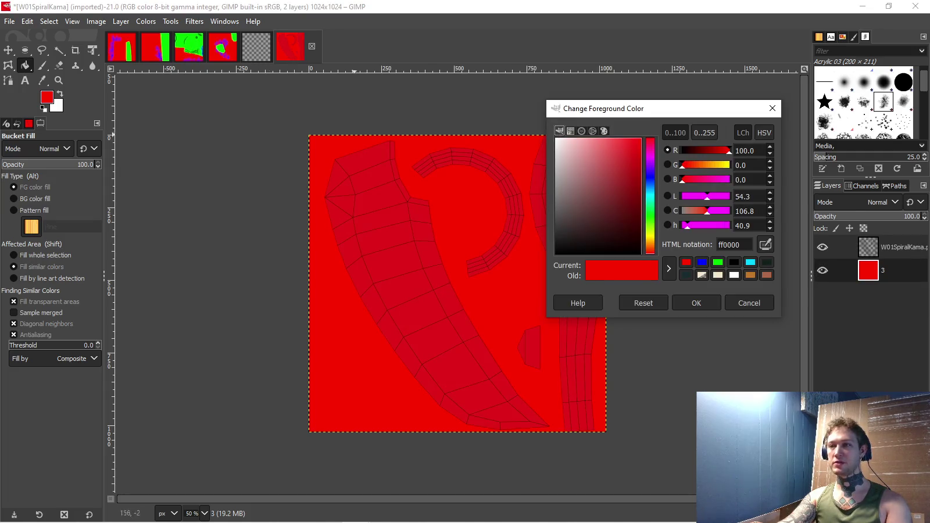
pyautogui.click(728, 165)
pyautogui.click(718, 262)
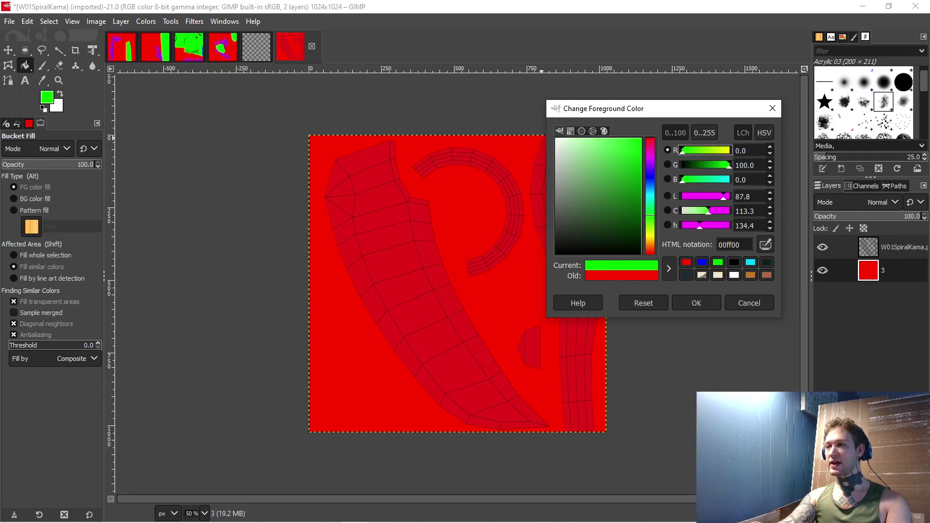
pyautogui.click(696, 303)
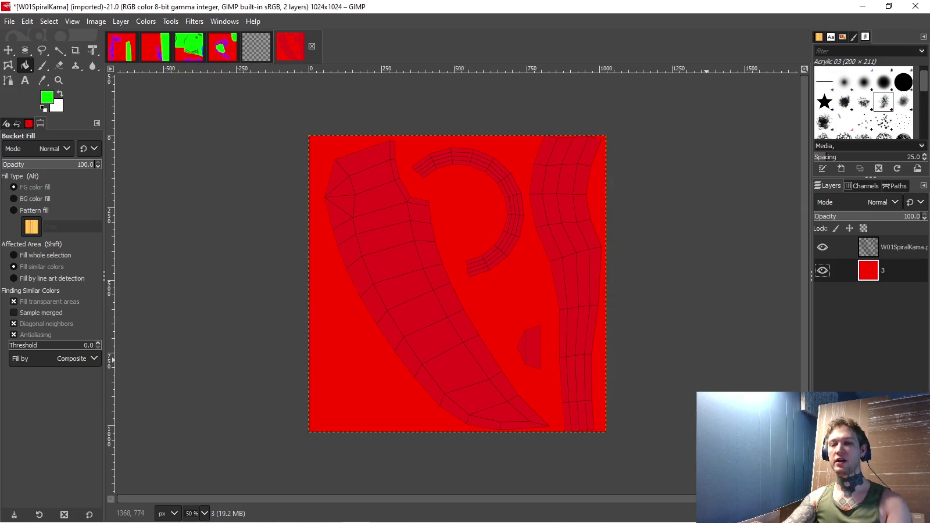
# - Outline the long right-hand UV strip with a Free Select selection
pyautogui.hscroll(3, 407, 279)
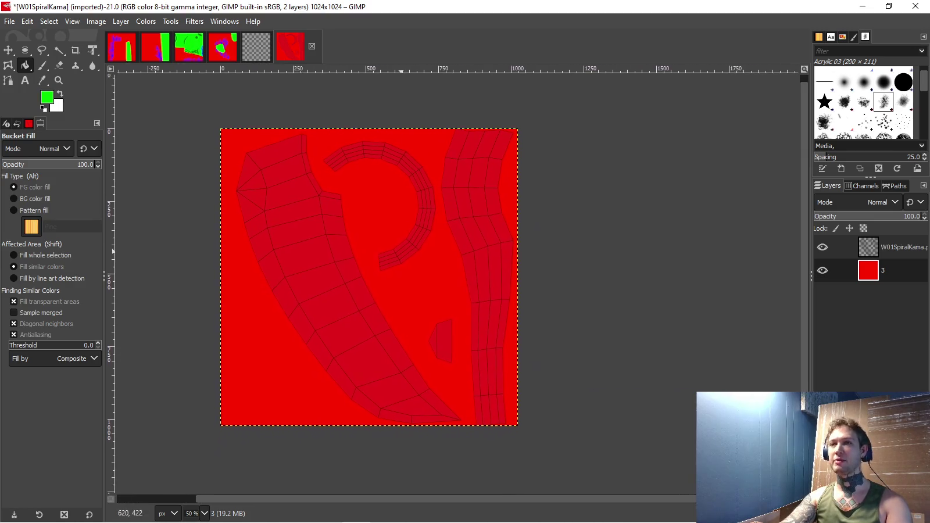
pyautogui.press('p')
pyautogui.press('space')
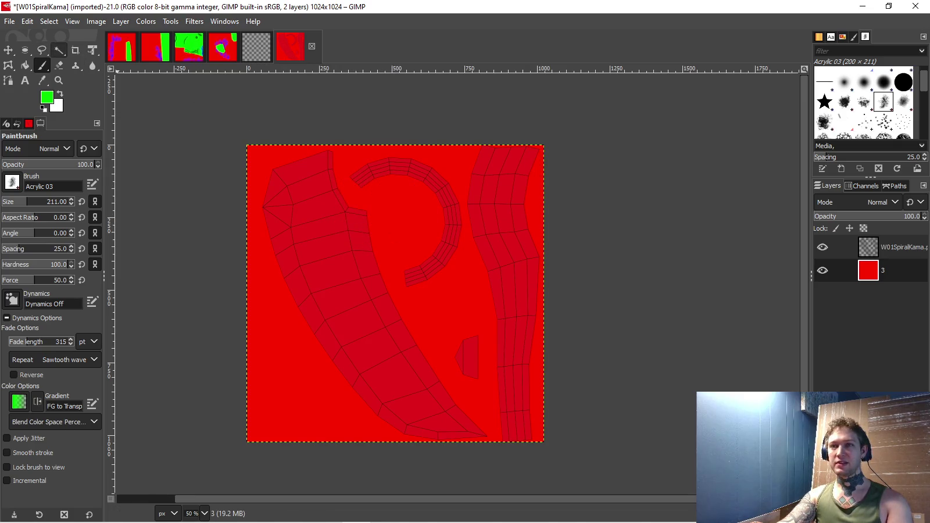
pyautogui.click(42, 50)
pyautogui.hscroll(1, 482, 220)
pyautogui.scroll(1, 486, 223)
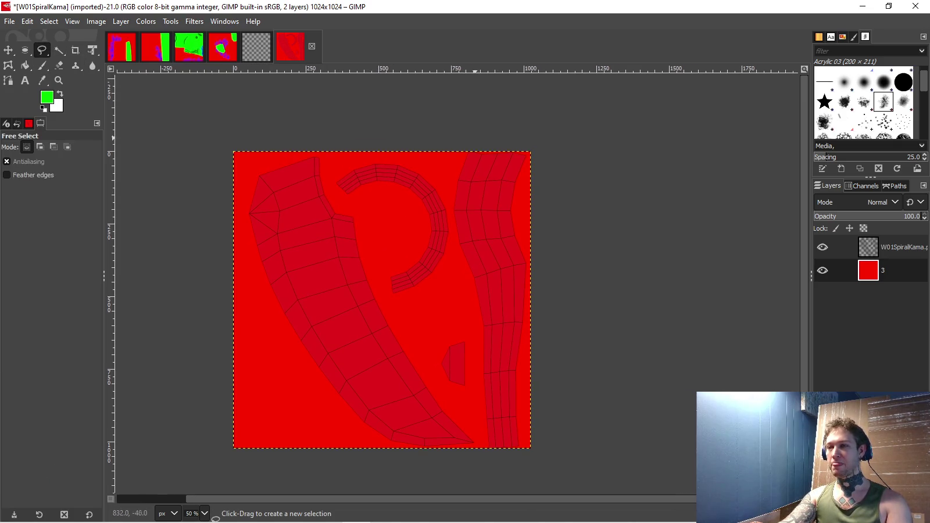
pyautogui.click(456, 130)
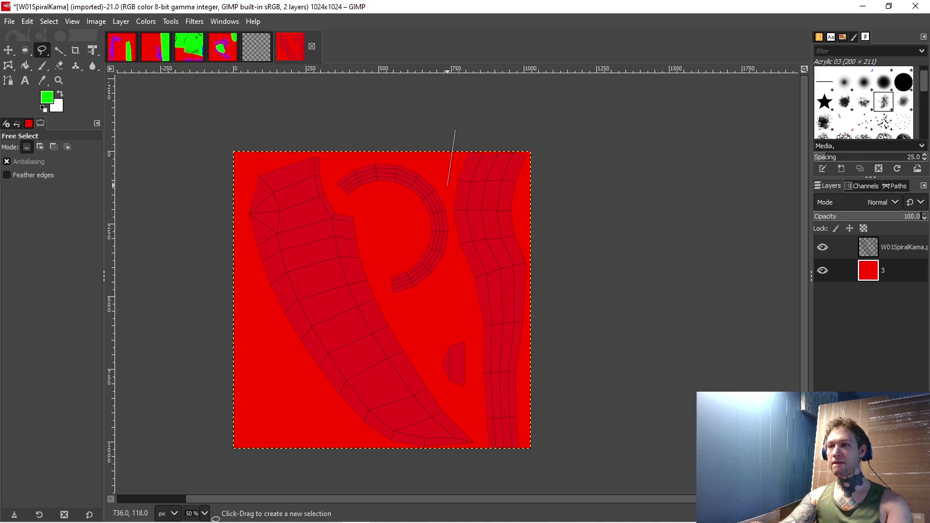
pyautogui.click(454, 239)
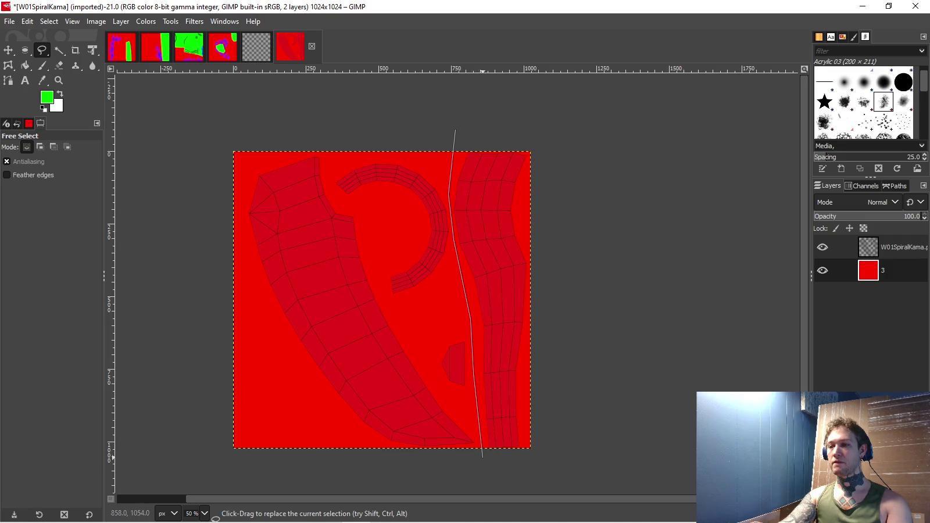
pyautogui.click(547, 468)
pyautogui.click(548, 124)
# - Fill the selected right-hand strip with green and return to Blender
pyautogui.press('Return')
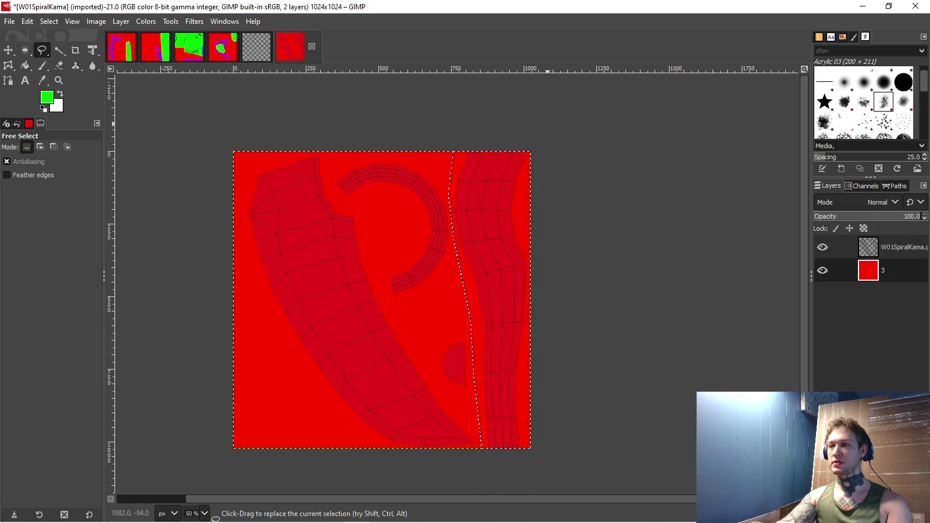
pyautogui.click(25, 65)
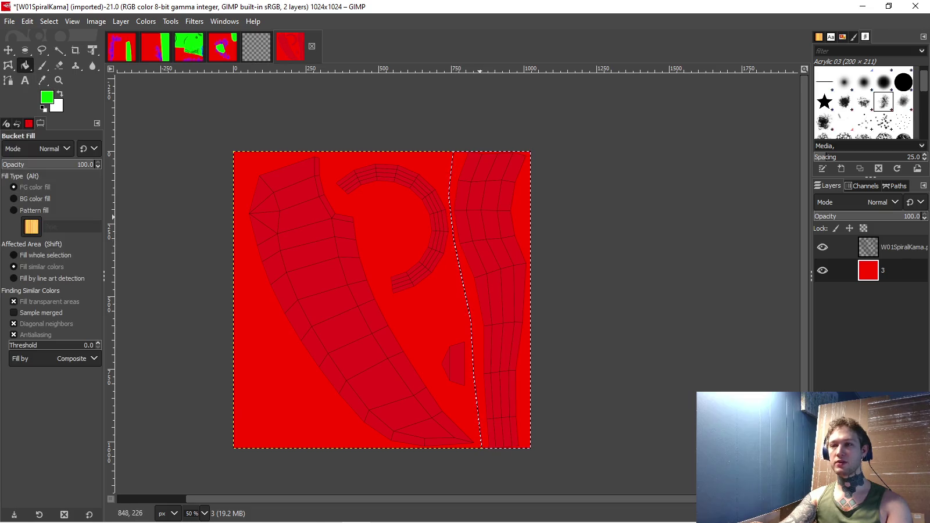
pyautogui.click(480, 218)
pyautogui.hotkey('alt', 'Tab')
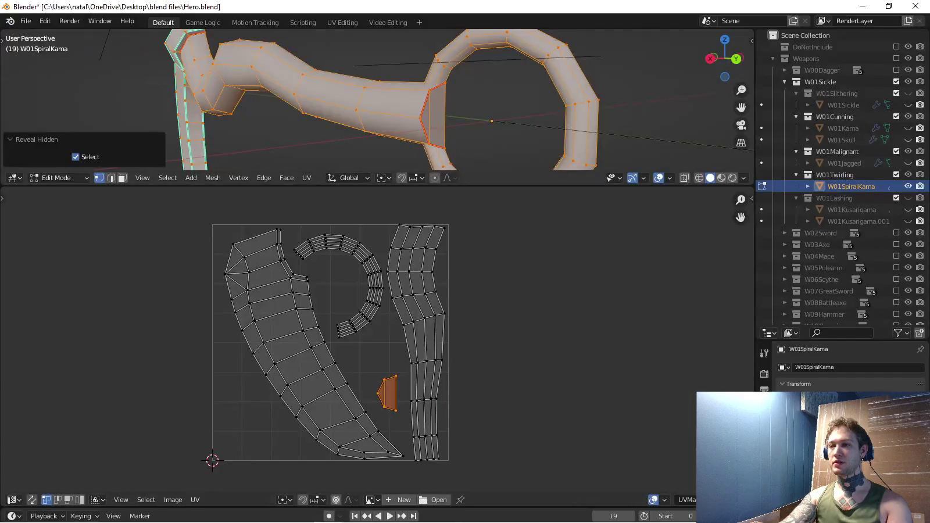
# - View the W01SpiralKama mesh in Right Orthographic, zoomed out and framed, then return to GIMP
pyautogui.press('KP_3')
pyautogui.scroll(-1, 378, 99)
pyautogui.scroll(-2, 378, 98)
pyautogui.moveTo(349, 105)
pyautogui.mouseDown()
pyautogui.moveTo(395, 93)
pyautogui.moveTo(366, 129)
pyautogui.mouseUp()
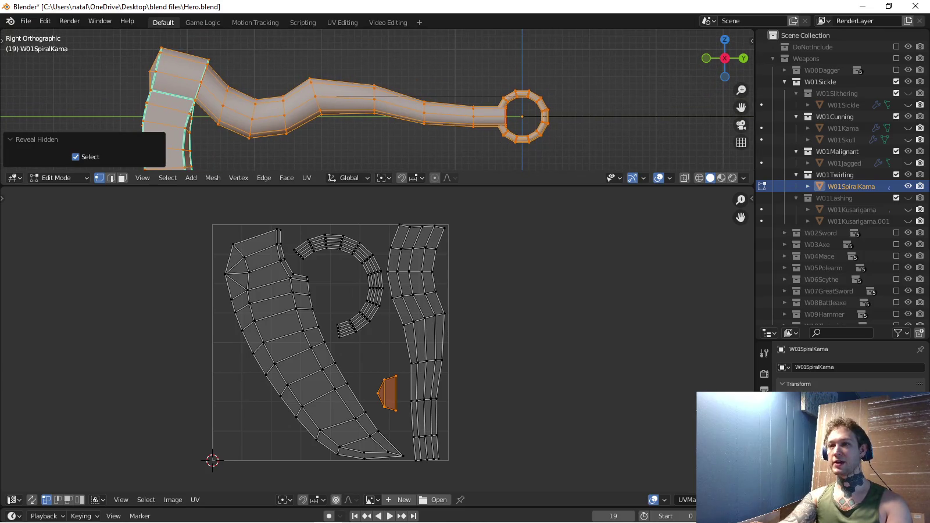
pyautogui.hotkey('alt', 'Tab')
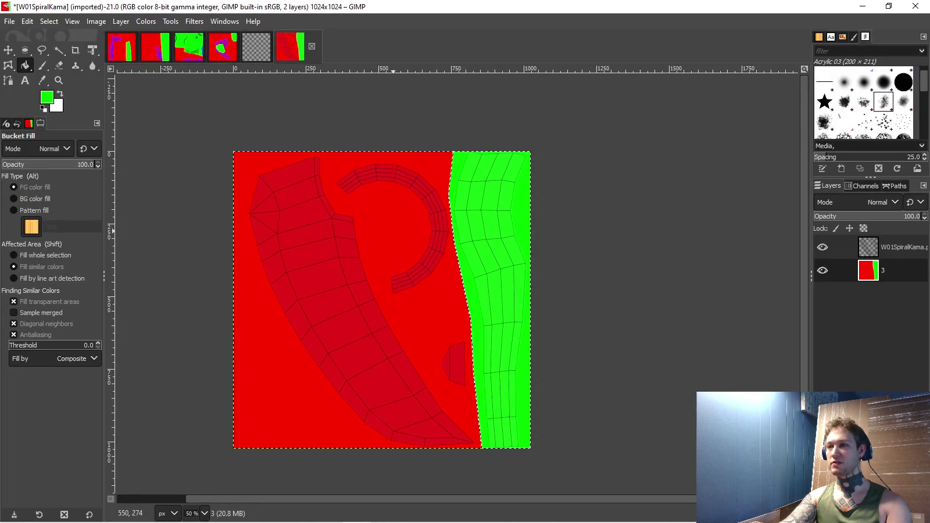
# - Undo to straighten the green strip's left edge and make pure blue the foreground colour
pyautogui.hotkey('ctrl', 'z')
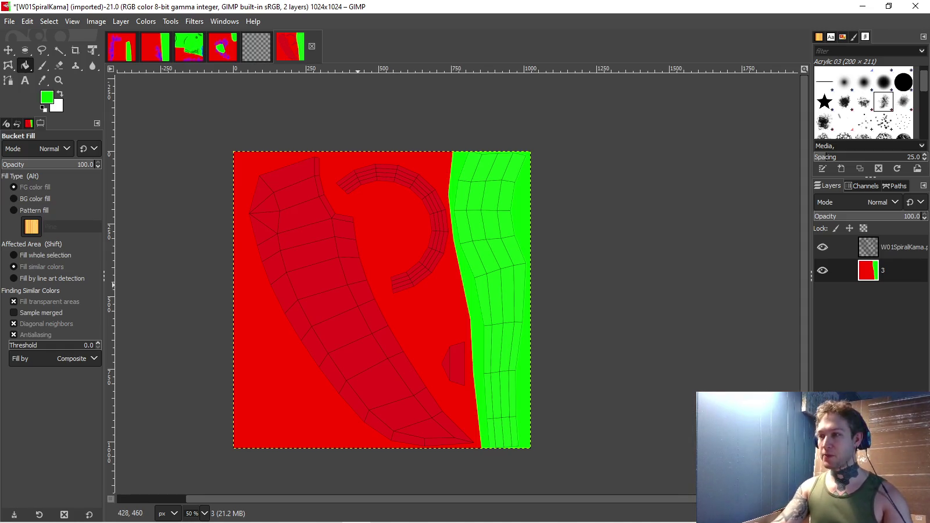
pyautogui.click(47, 96)
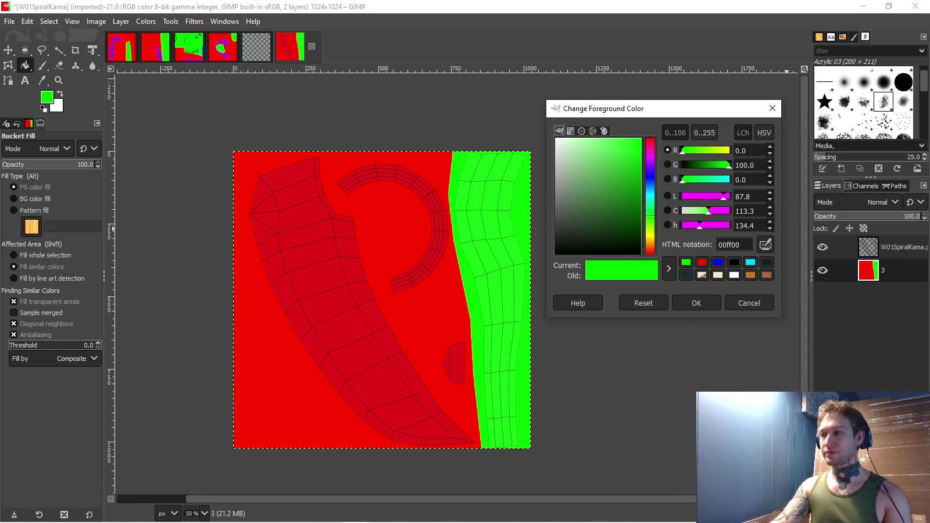
pyautogui.moveTo(686, 179)
pyautogui.mouseDown()
pyautogui.moveTo(730, 179)
pyautogui.moveTo(682, 165)
pyautogui.mouseUp()
pyautogui.click(696, 302)
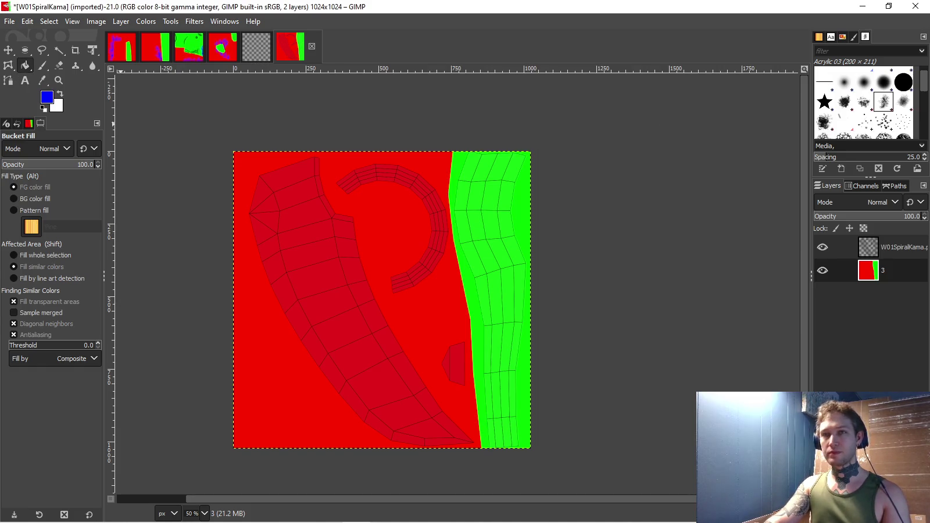
pyautogui.click(42, 50)
pyautogui.scroll(1, 472, 136)
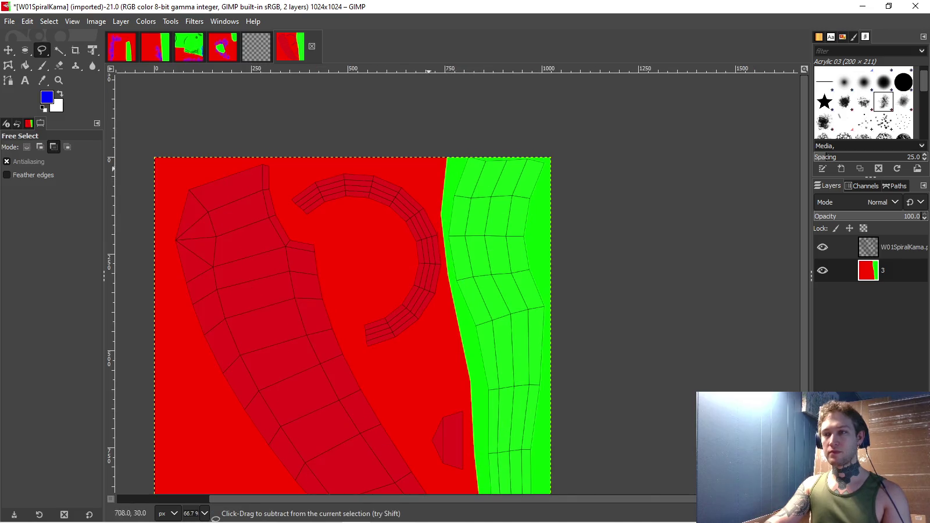
# - Paint the curved spiral island blue with the 2. Hardness 100 brush
pyautogui.click(42, 65)
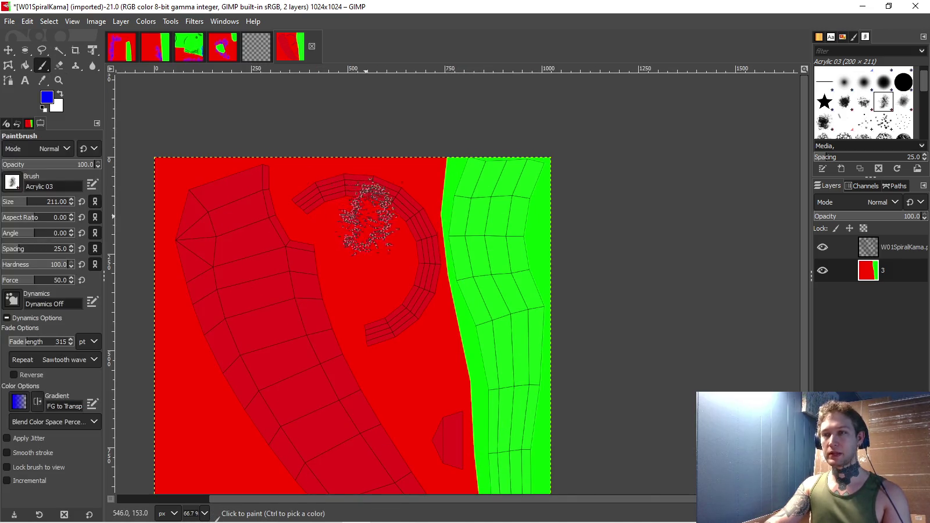
pyautogui.click(904, 82)
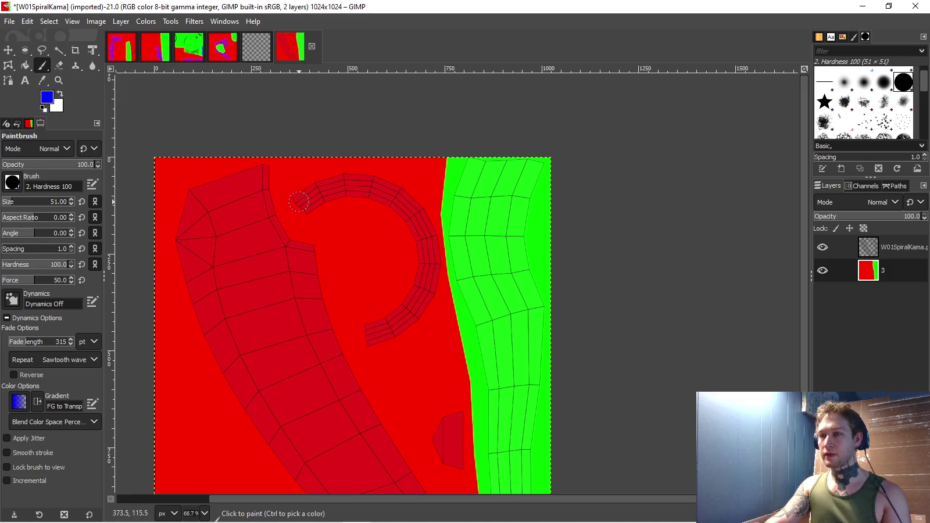
pyautogui.scroll(5, 51, 202)
pyautogui.moveTo(305, 196)
pyautogui.mouseDown()
pyautogui.moveTo(382, 194)
pyautogui.moveTo(411, 214)
pyautogui.moveTo(401, 219)
pyautogui.moveTo(426, 215)
pyautogui.moveTo(432, 250)
pyautogui.moveTo(405, 333)
pyautogui.moveTo(370, 326)
pyautogui.mouseUp()
pyautogui.scroll(-3, 447, 285)
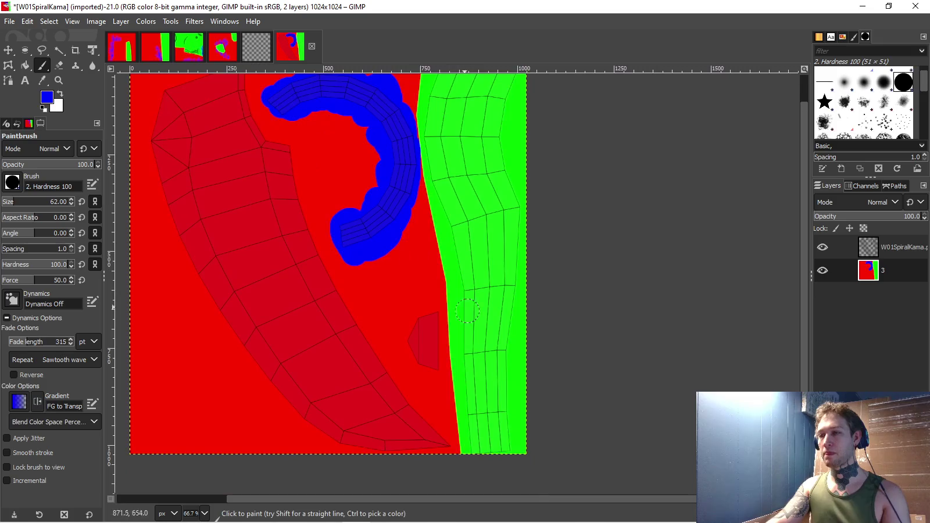
pyautogui.keyDown('shift'); pyautogui.click(449, 323); pyautogui.keyUp('shift')
pyautogui.hotkey('ctrl', 'z')
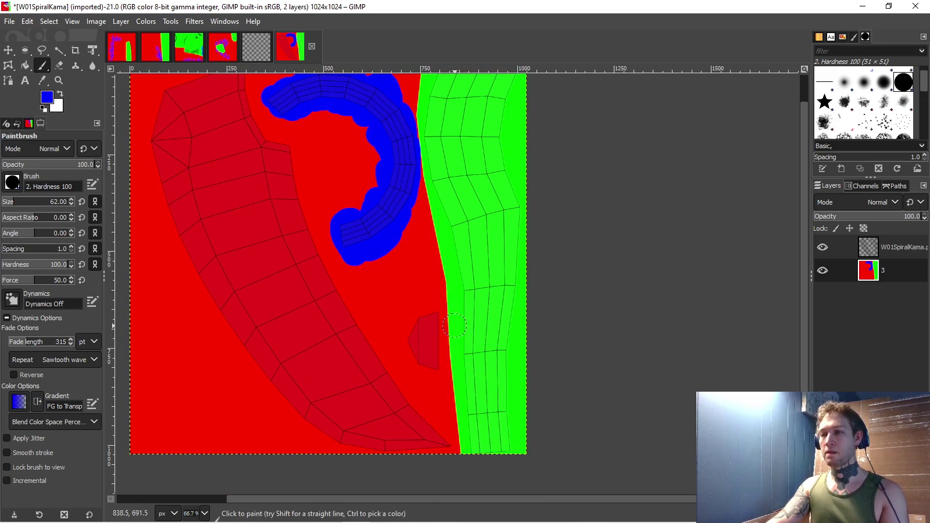
pyautogui.hotkey('ctrl', 'z')
pyautogui.hotkey('ctrl', 'y')
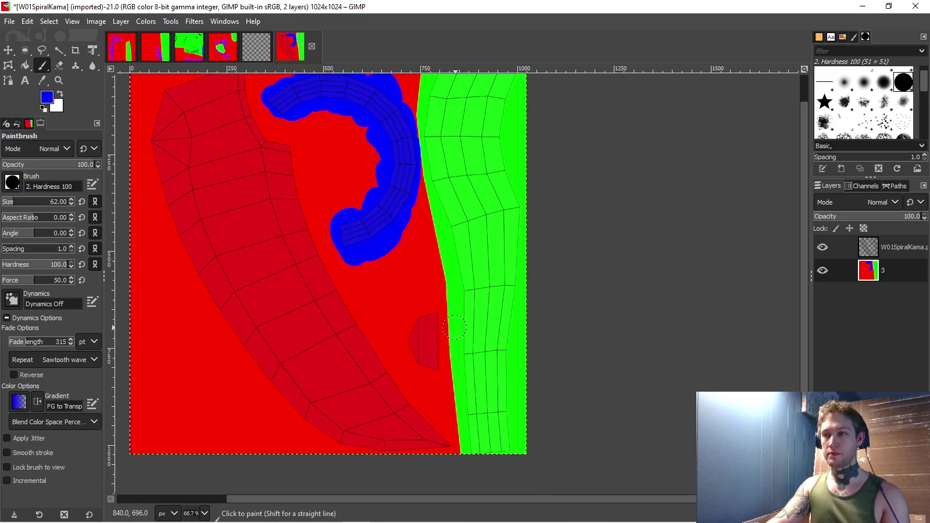
pyautogui.click(459, 328)
pyautogui.hotkey('ctrl', 'z')
# - Pick green from the strip and paint over the small piece beside it
pyautogui.keyDown('ctrl'); pyautogui.click(459, 331); pyautogui.keyUp('ctrl')
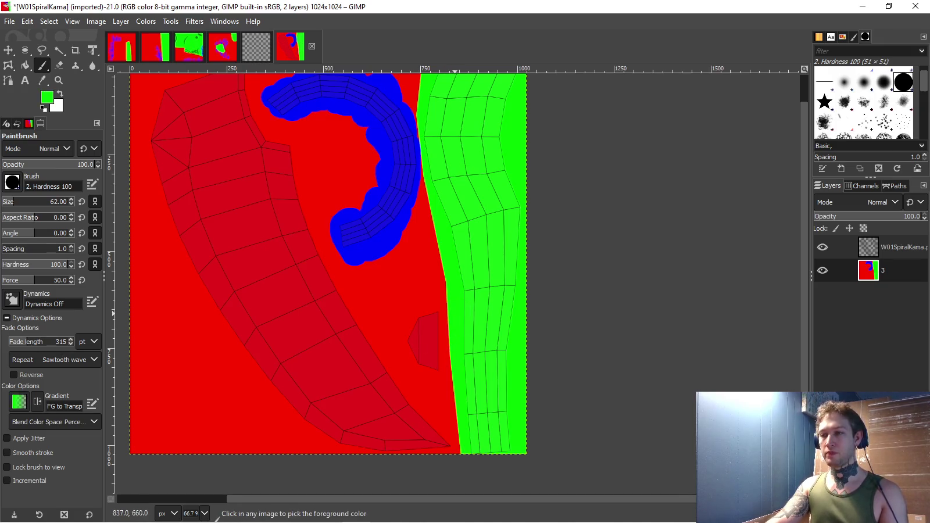
pyautogui.moveTo(435, 307)
pyautogui.mouseDown()
pyautogui.moveTo(435, 357)
pyautogui.moveTo(415, 305)
pyautogui.mouseUp()
pyautogui.scroll(-1, 375, 270)
pyautogui.scroll(1, 390, 269)
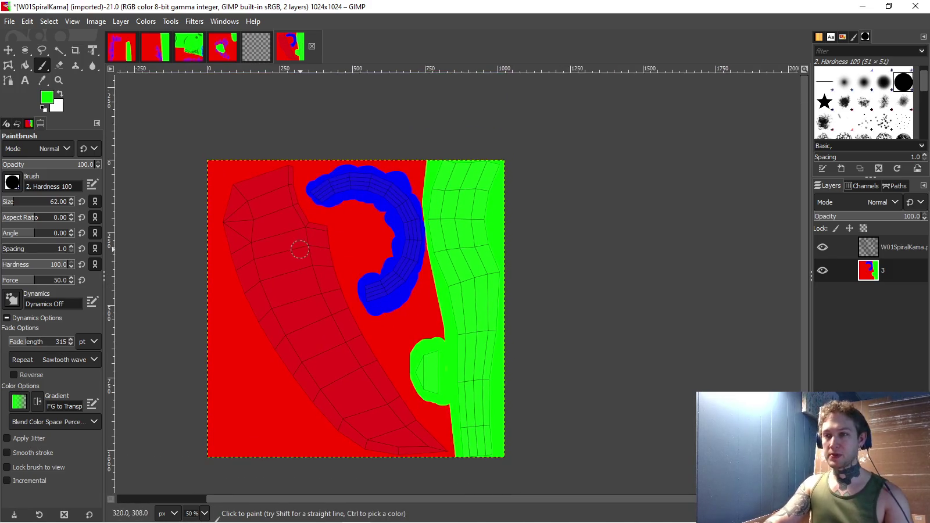
pyautogui.hscroll(1, 305, 247)
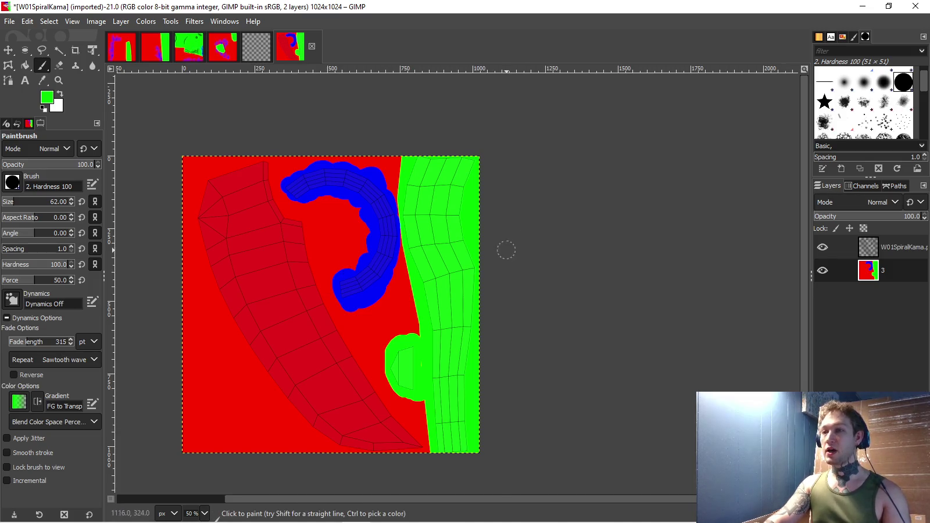
pyautogui.scroll(1, 504, 249)
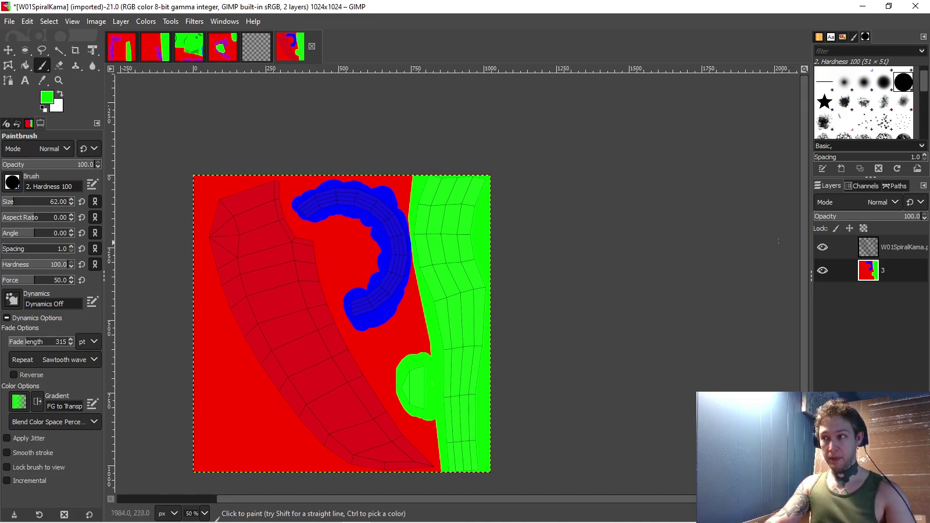
# - Hide the wireframe layer and export into Textures > Skins > Weapons > 01Sickle
pyautogui.click(822, 247)
pyautogui.click(10, 21)
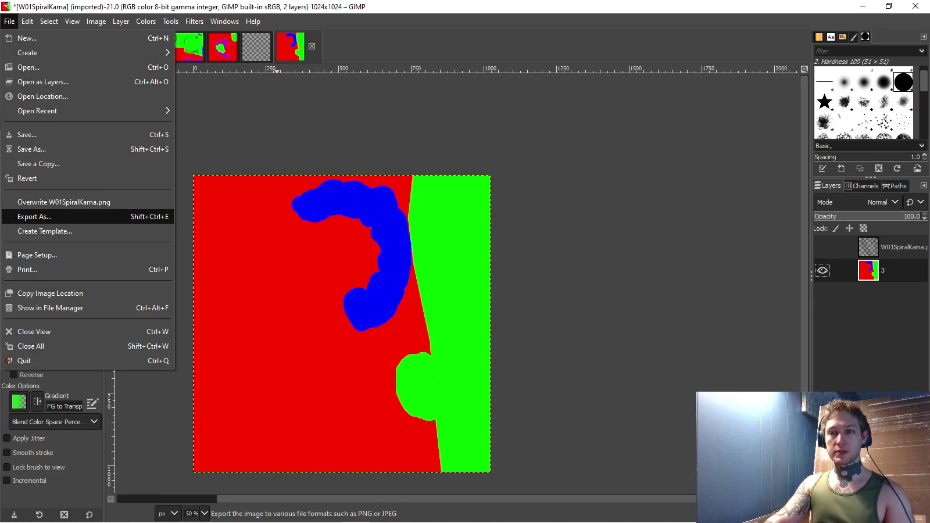
pyautogui.click(35, 216)
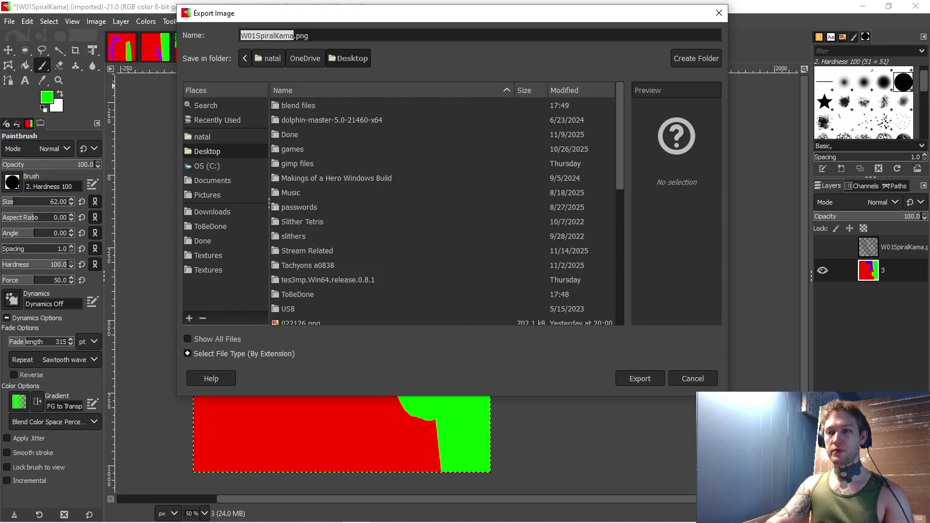
pyautogui.click(208, 270)
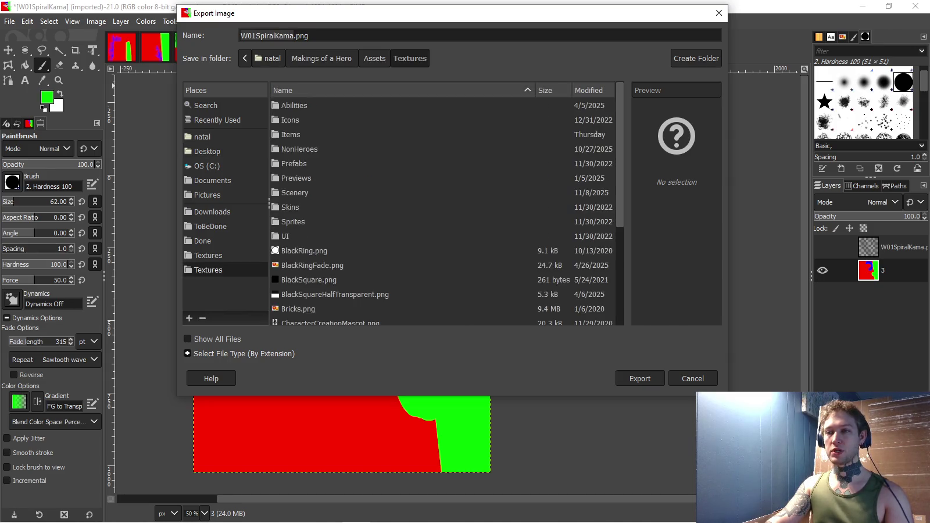
pyautogui.doubleClick(290, 207)
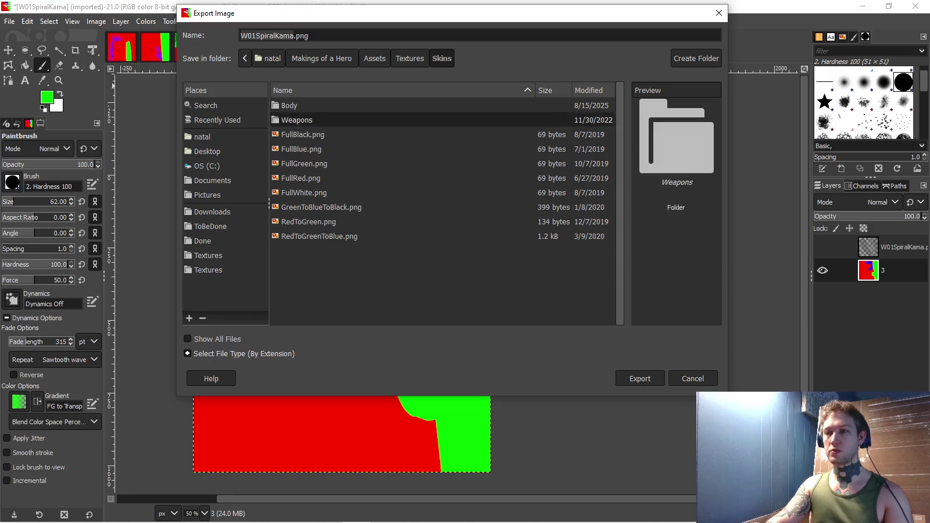
pyautogui.doubleClick(296, 119)
pyautogui.doubleClick(296, 120)
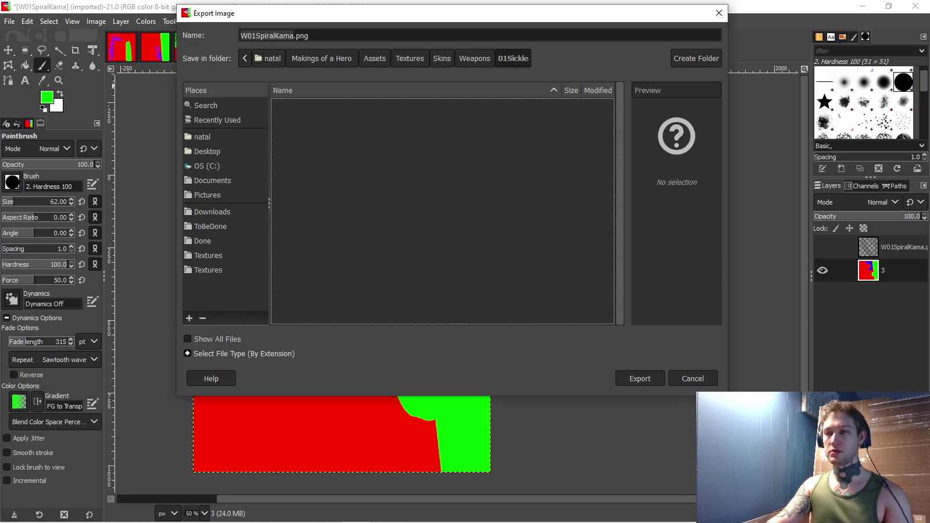
pyautogui.click(474, 58)
pyautogui.doubleClick(296, 105)
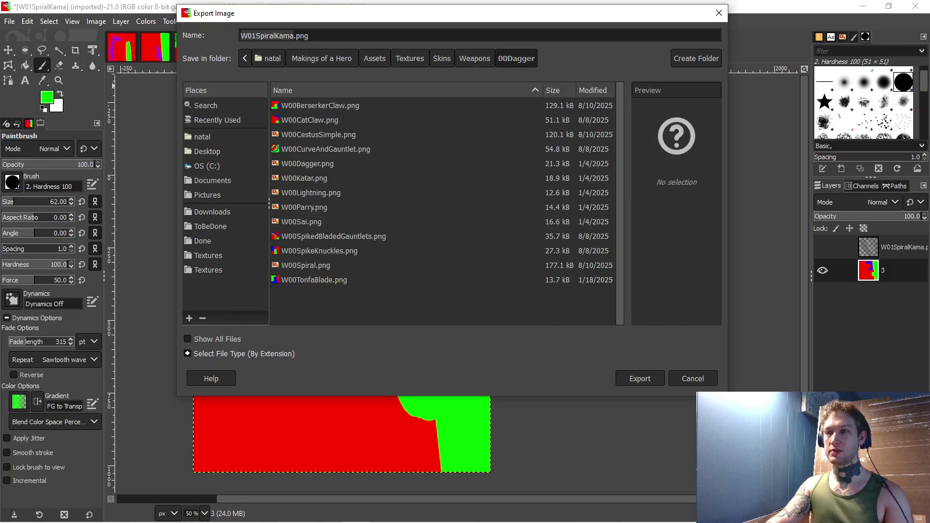
pyautogui.click(474, 58)
pyautogui.press('Down')
pyautogui.press('Return')
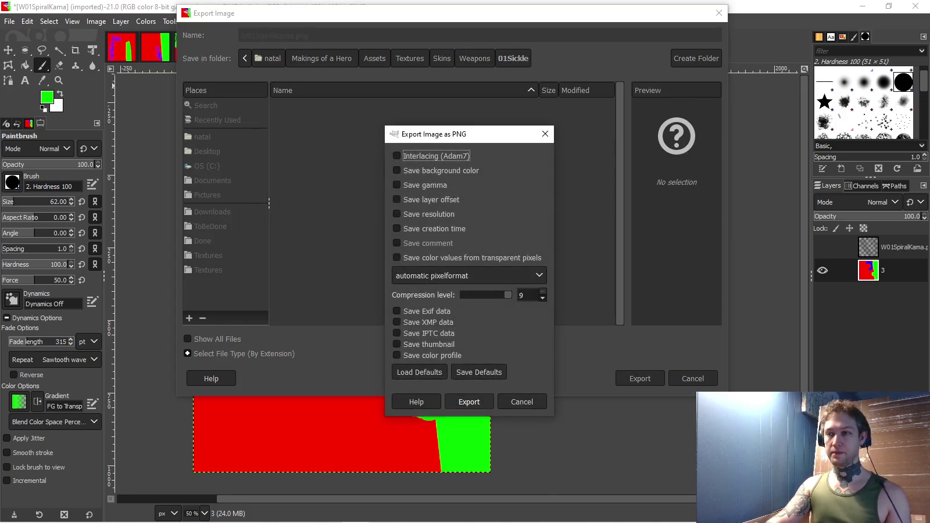
# - Set the PNG pixel format to 8bpc RGB and export W01SpiralKama.png
pyautogui.press('Tab')
pyautogui.press('Tab')
pyautogui.press('Tab')
pyautogui.press('space')
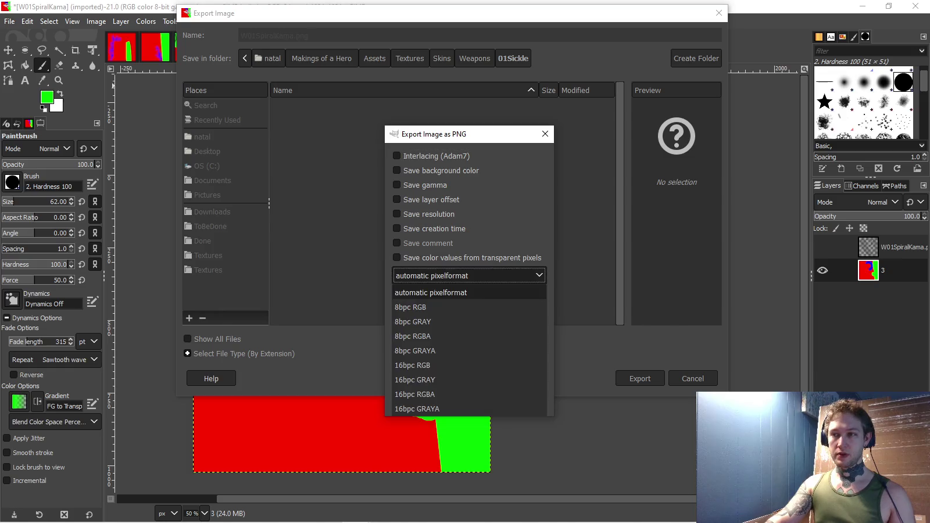
pyautogui.press('Down')
pyautogui.press('Return')
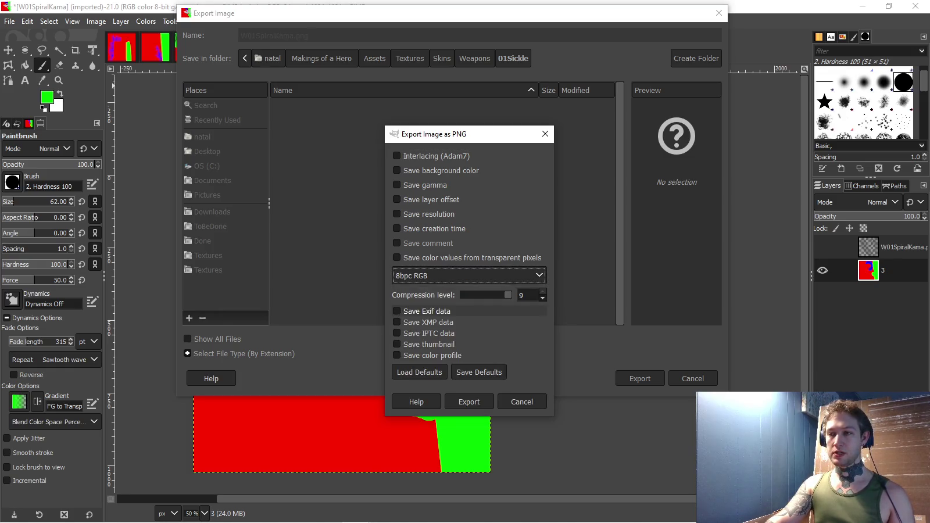
pyautogui.click(481, 402)
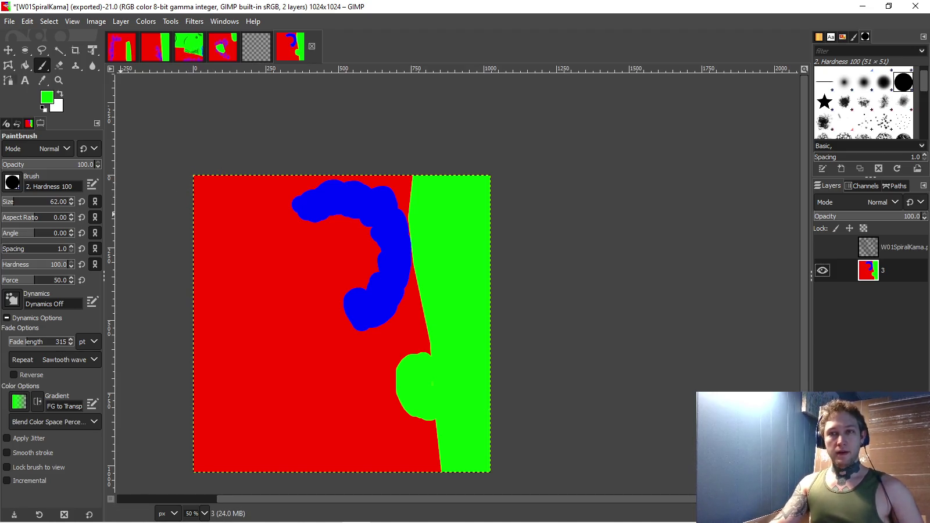
# - Fuzzy-select the blue stroke, make white the foreground colour, and start opening another image
pyautogui.click(58, 50)
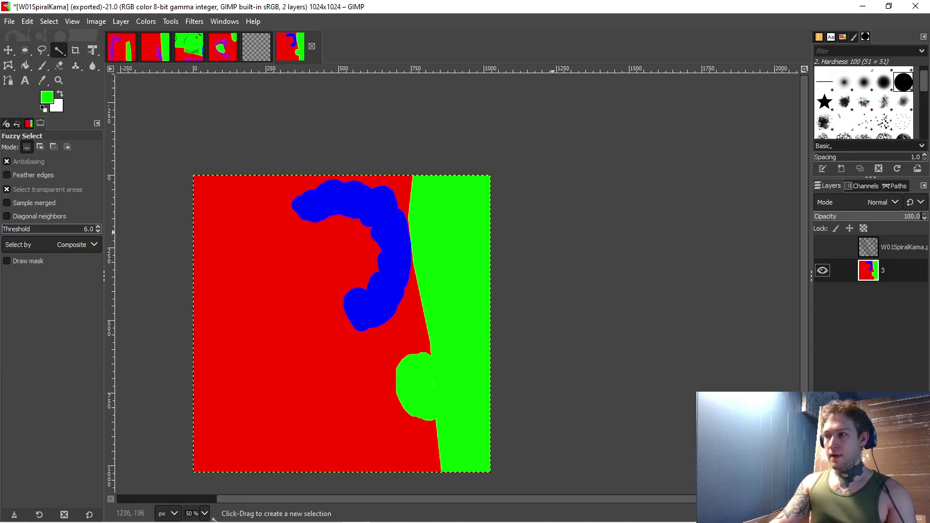
pyautogui.click(389, 245)
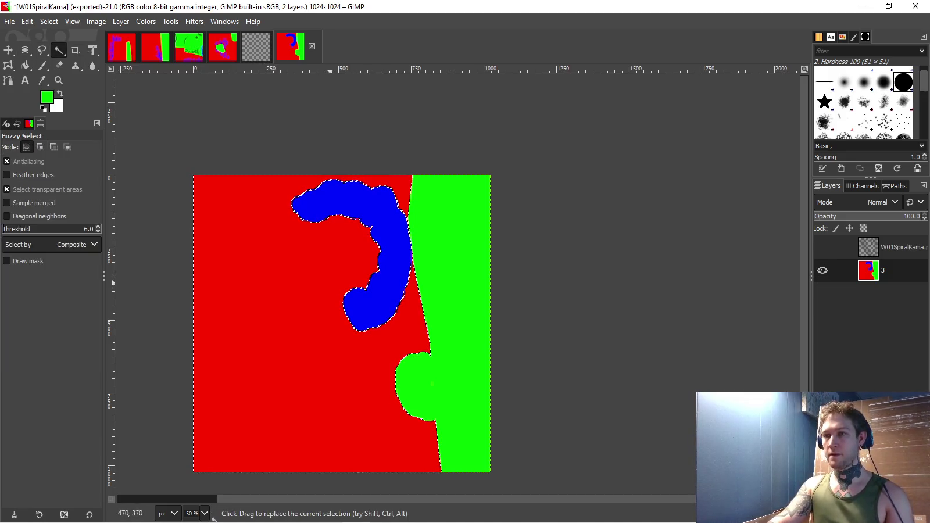
pyautogui.press('p')
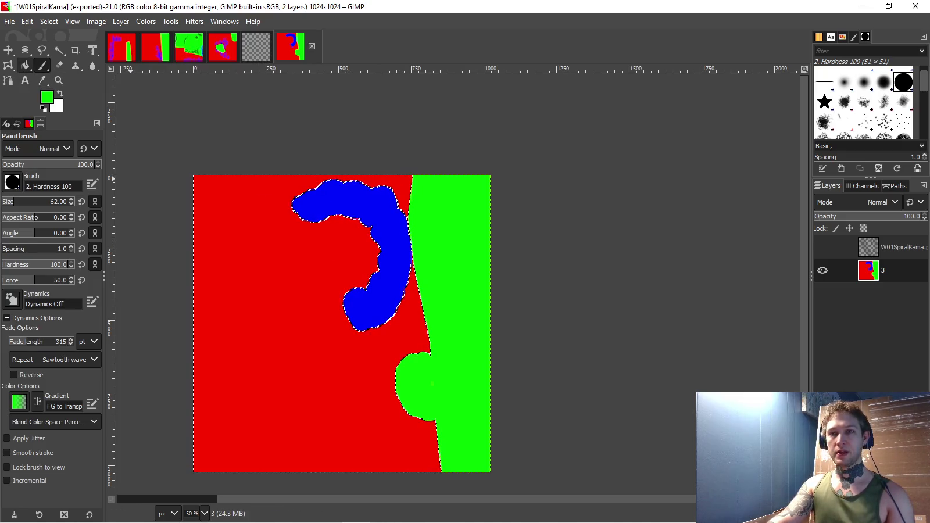
pyautogui.hotkey('shift', 'b')
pyautogui.press('d')
pyautogui.press('x')
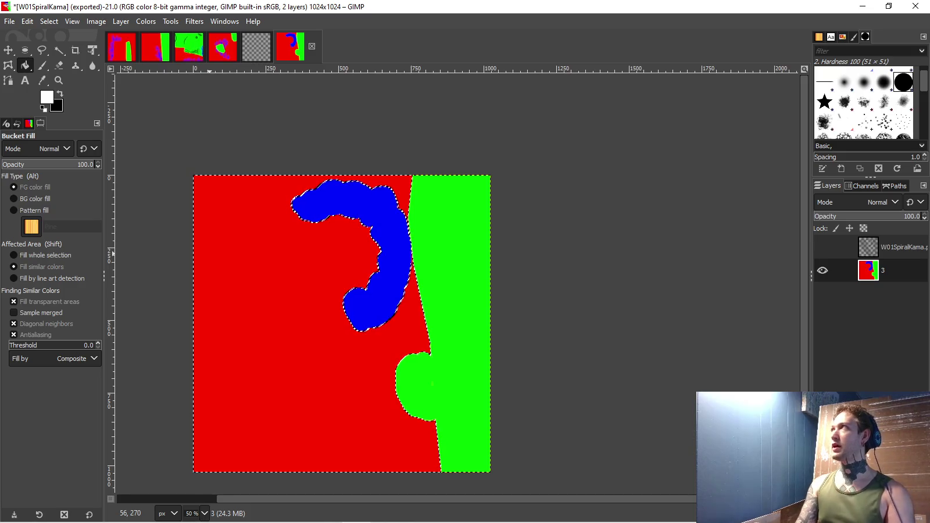
pyautogui.hotkey('alt', 'f')
pyautogui.press('Down')
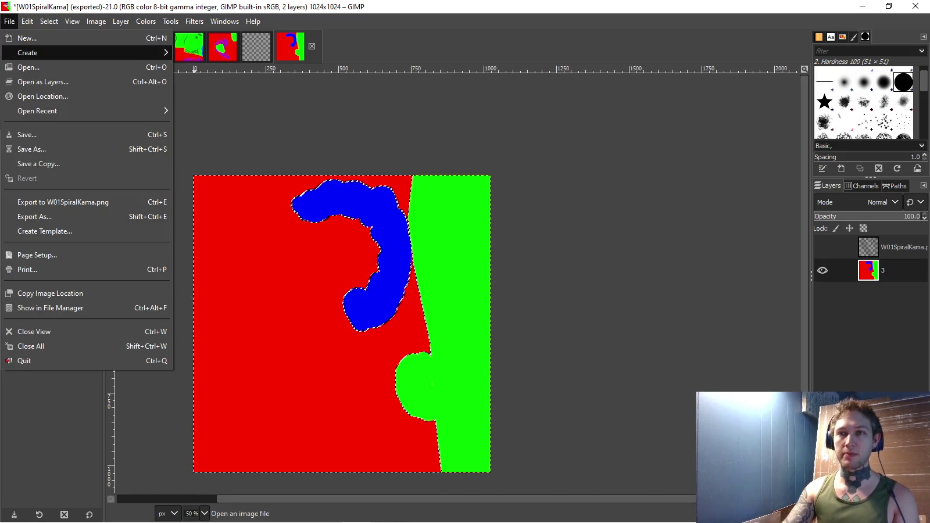
pyautogui.press('Down')
pyautogui.press('Return')
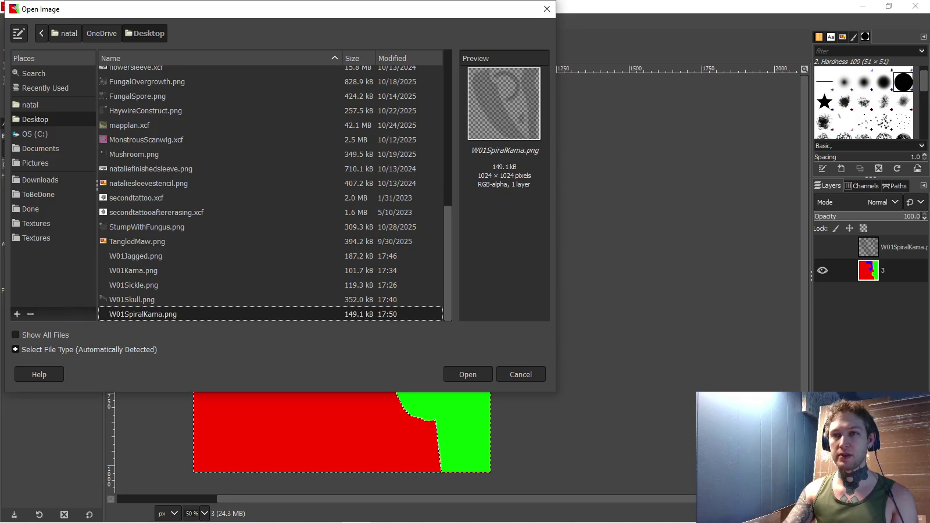
pyautogui.click(36, 238)
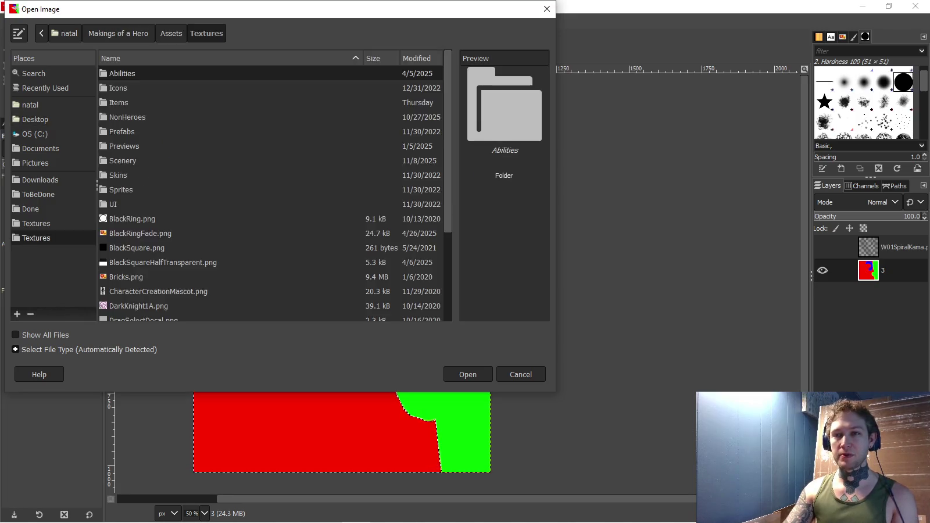
pyautogui.doubleClick(118, 175)
pyautogui.doubleClick(122, 88)
pyautogui.press('Return')
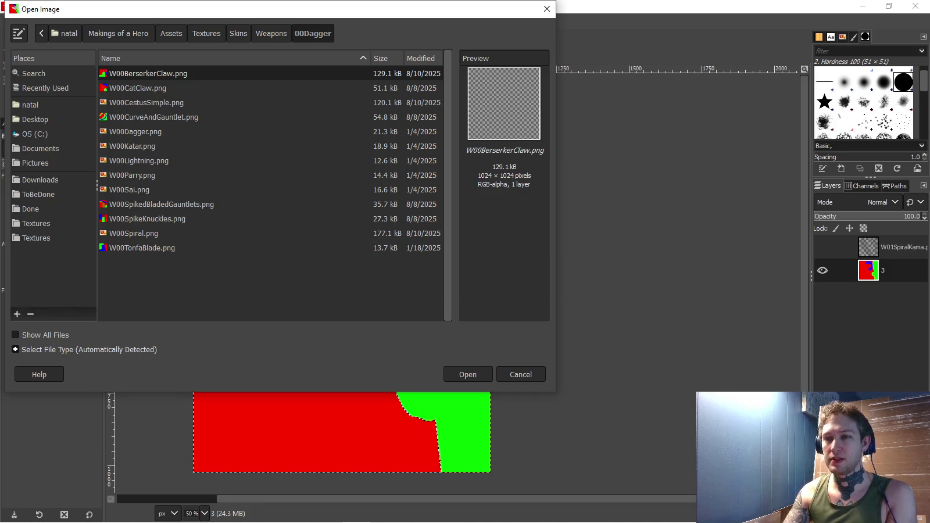
pyautogui.press('Down')
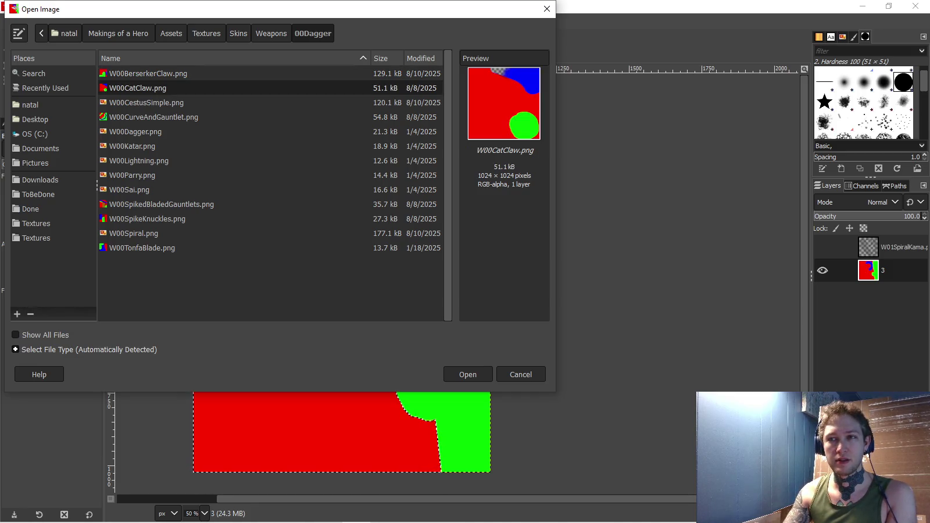
pyautogui.press('Up')
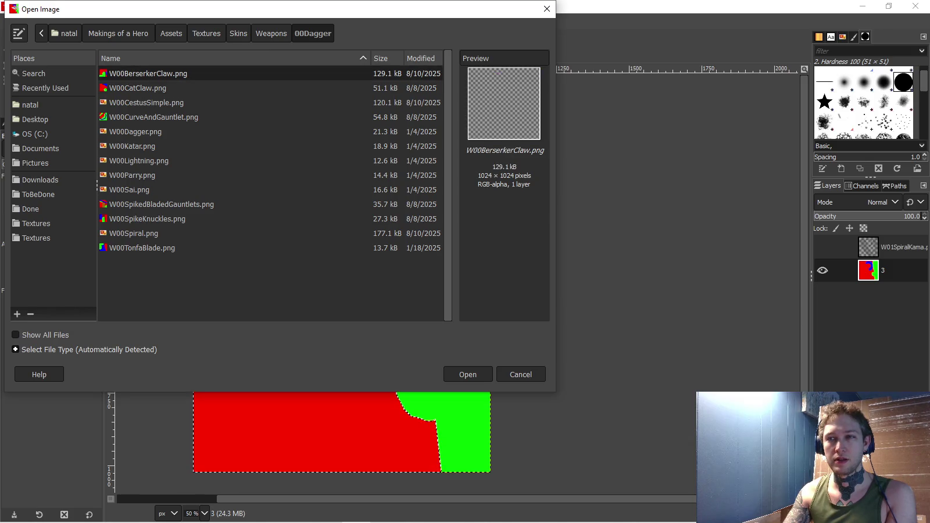
pyautogui.press('Down')
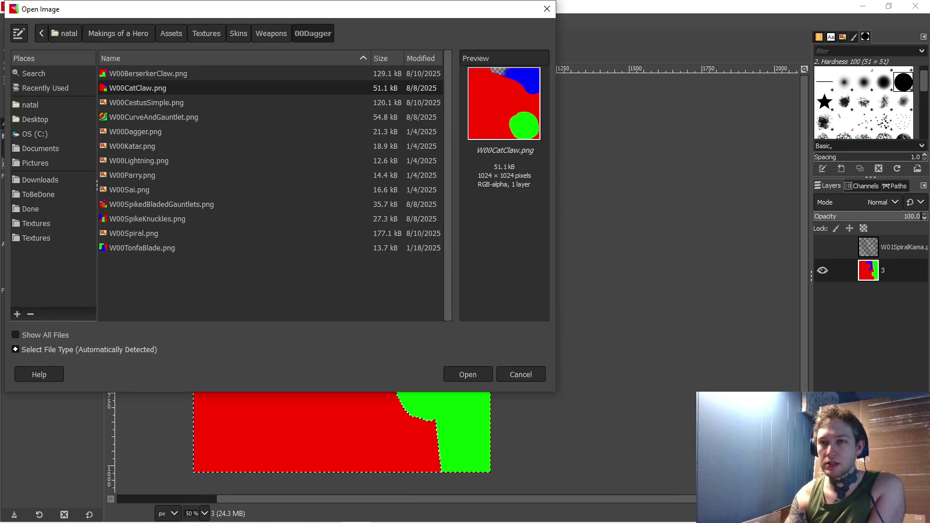
pyautogui.click(521, 375)
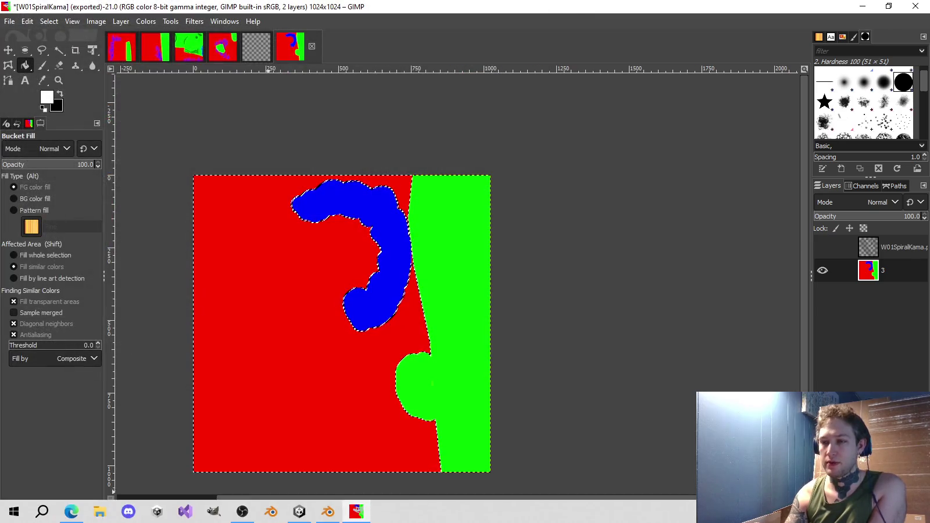
pyautogui.click(299, 511)
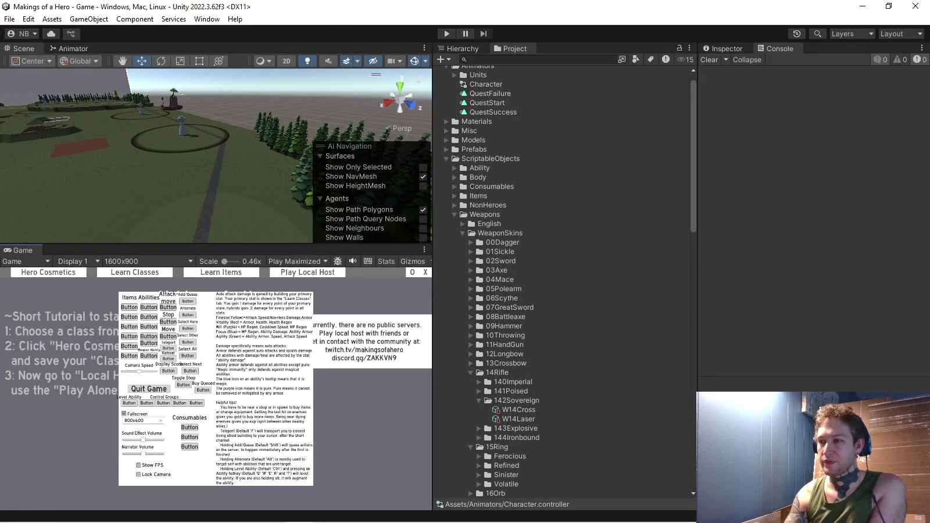
# - Open the W00Dagger prefab from Prefabs/CosWeapon/00Dagger and show its W00Dagger Recolor material
pyautogui.scroll(2, 567, 282)
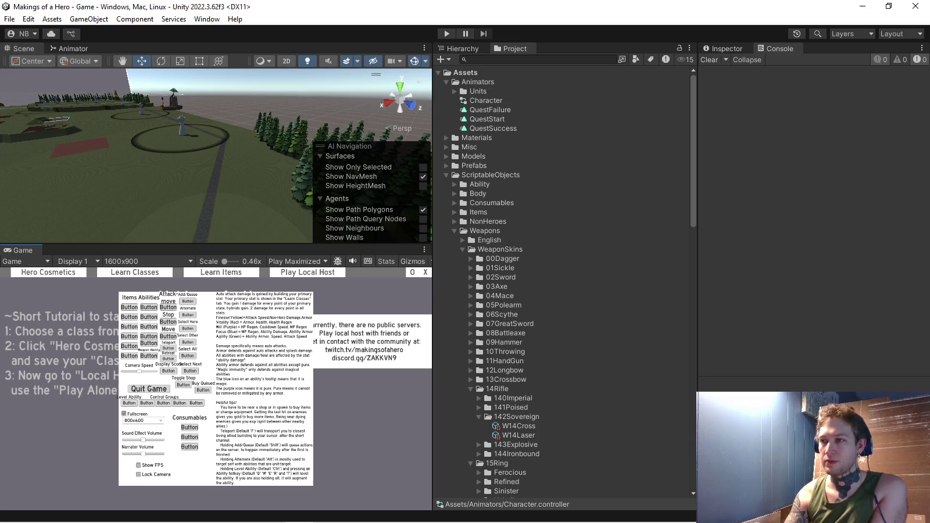
pyautogui.click(447, 174)
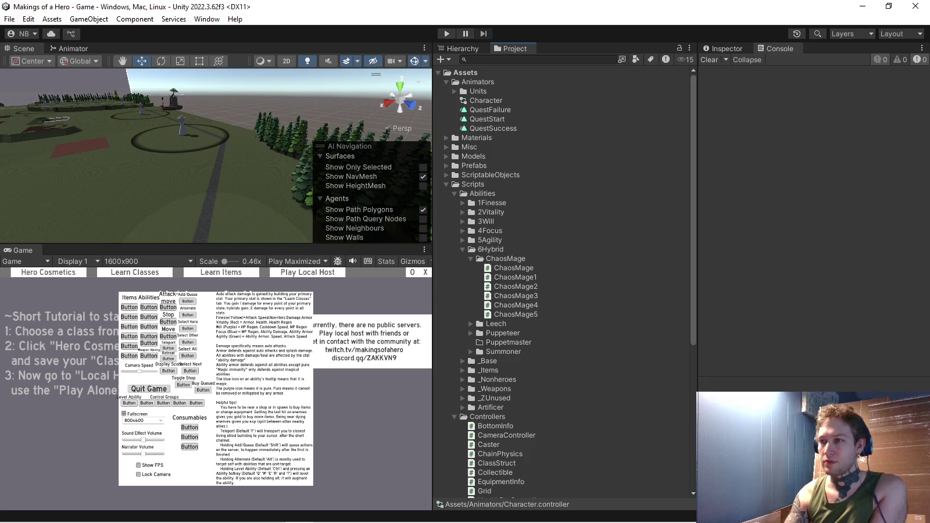
pyautogui.click(447, 165)
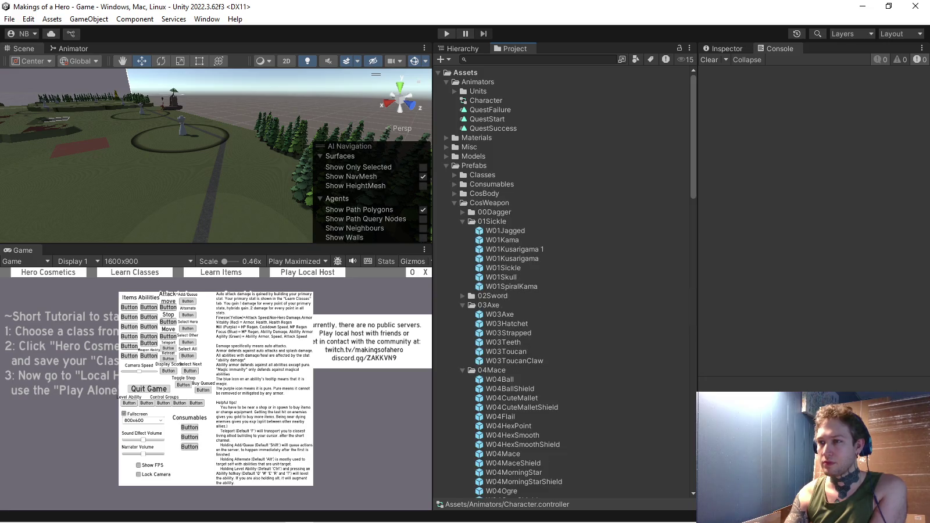
pyautogui.click(462, 222)
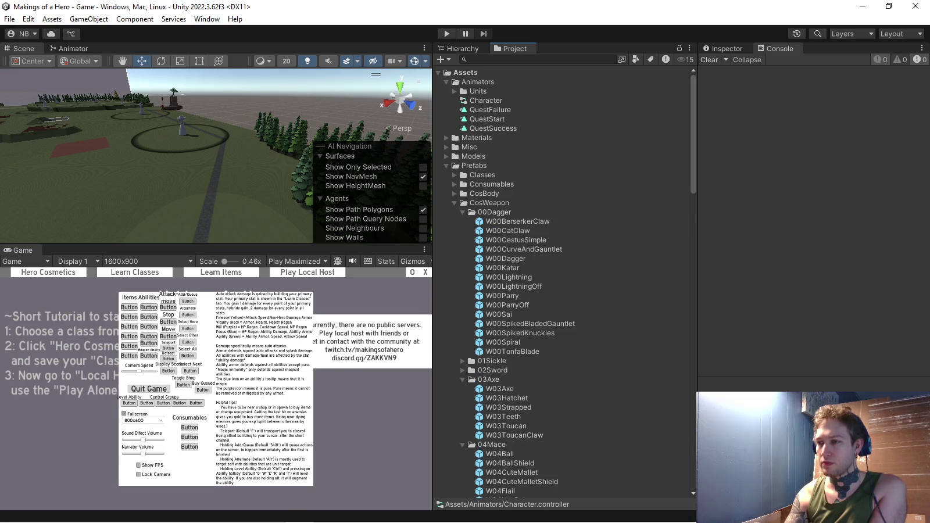
pyautogui.doubleClick(506, 259)
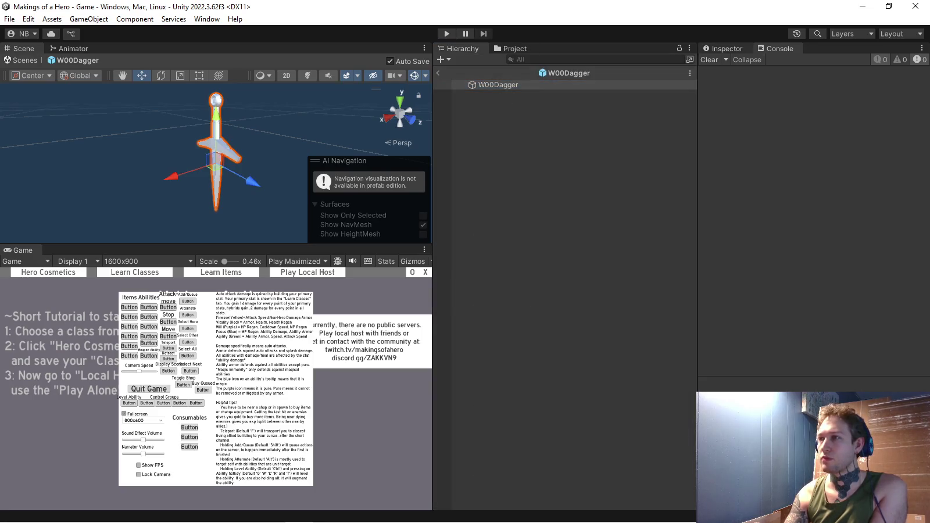
pyautogui.click(722, 48)
pyautogui.scroll(-2, 814, 221)
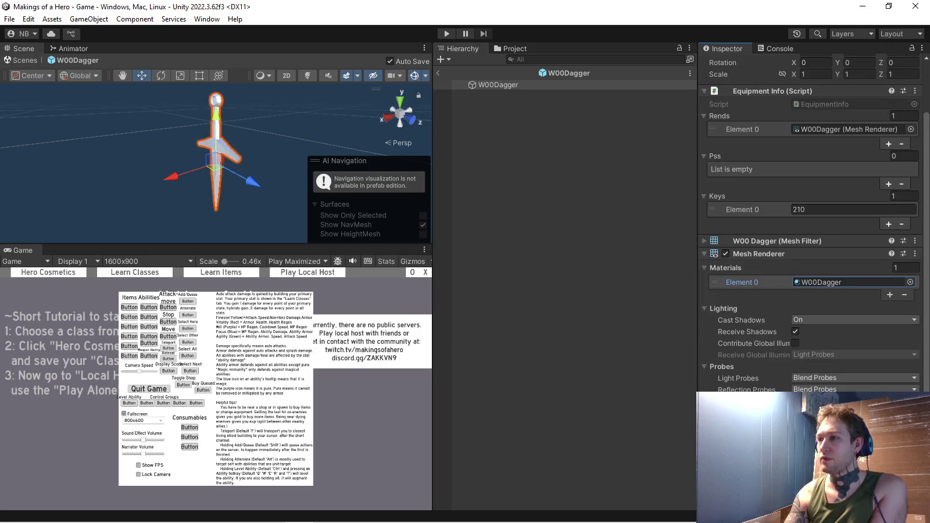
pyautogui.doubleClick(849, 282)
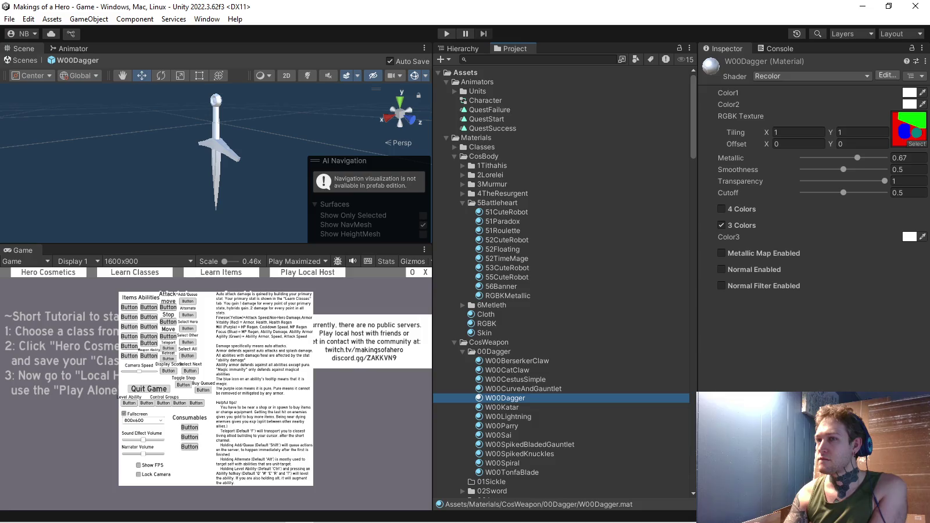
# - Orbit around the dagger, then select 51CuteRobot and locate its 51CuteRobotMetallic map texture
pyautogui.moveTo(216, 151); pyautogui.dragTo(227, 168)
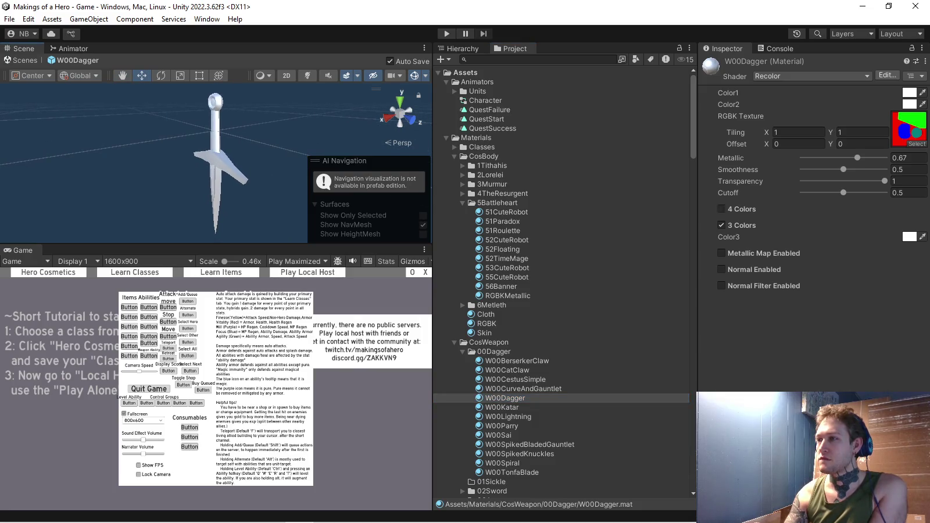
pyautogui.moveTo(227, 168)
pyautogui.mouseDown()
pyautogui.moveTo(204, 171)
pyautogui.moveTo(233, 168)
pyautogui.mouseUp()
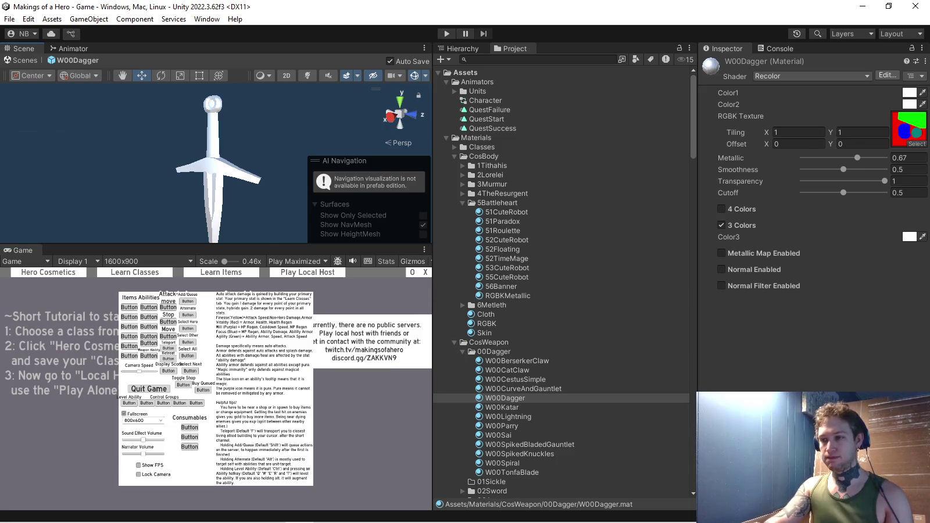
pyautogui.click(463, 352)
pyautogui.scroll(-1, 495, 349)
pyautogui.scroll(-1, 494, 349)
pyautogui.scroll(-1, 494, 349)
pyautogui.scroll(-1, 495, 348)
pyautogui.scroll(3, 494, 280)
pyautogui.click(506, 176)
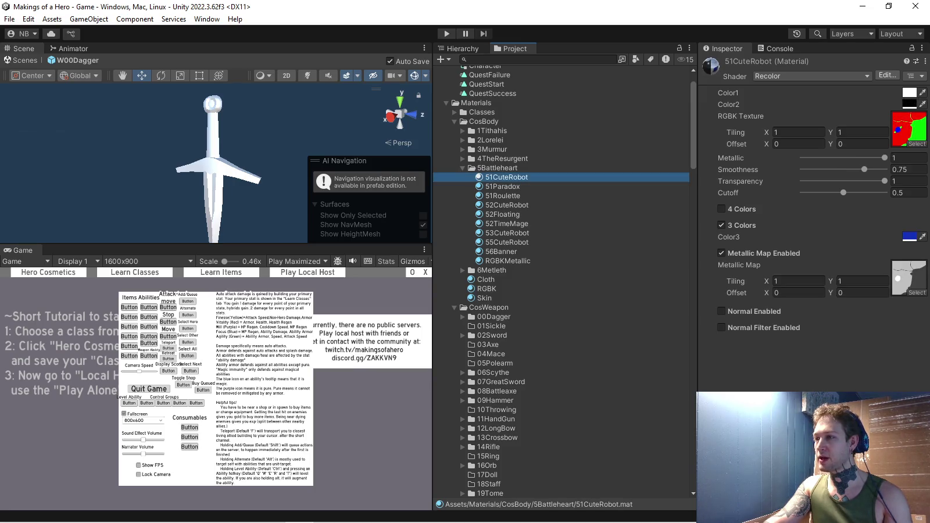
pyautogui.click(908, 278)
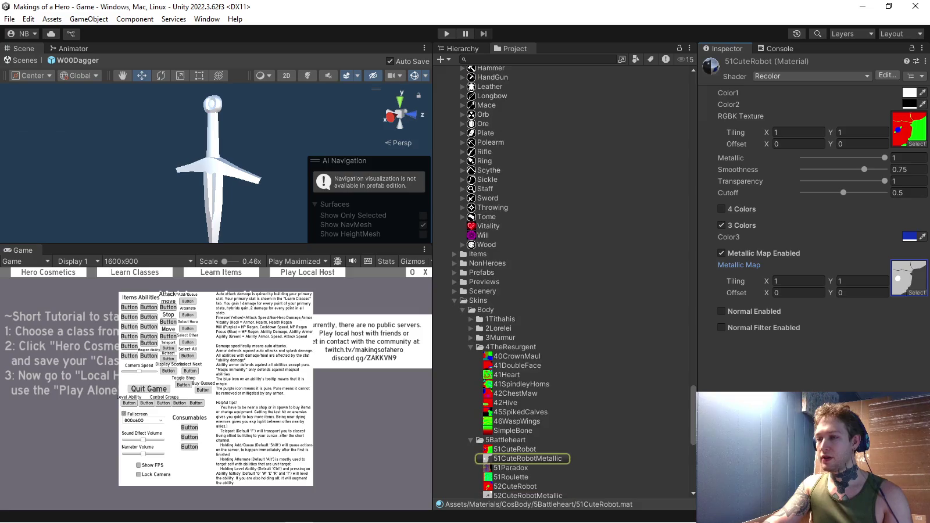
pyautogui.hotkey('alt', 'Tab')
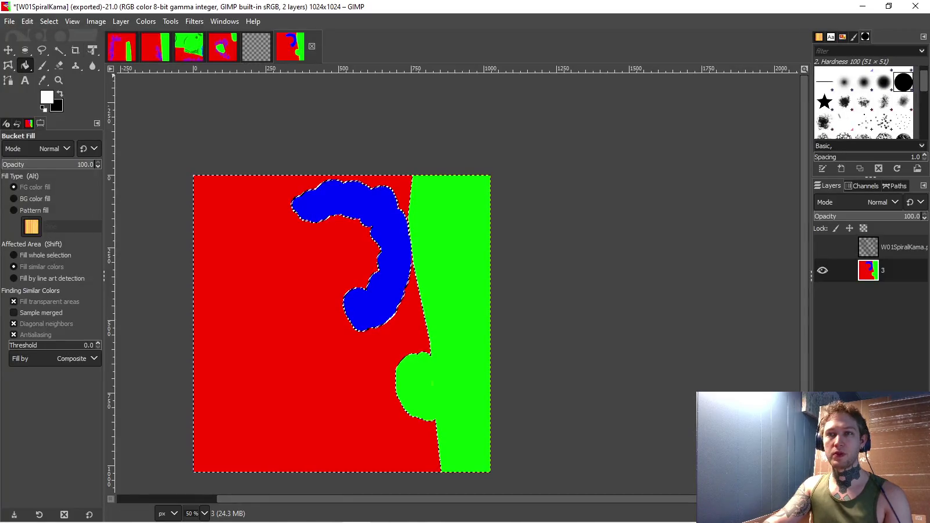
# - Open 51CuteRobotMetallic.png from Textures > Skins > Body > 5Battleheart, then return to Unity
pyautogui.click(9, 21)
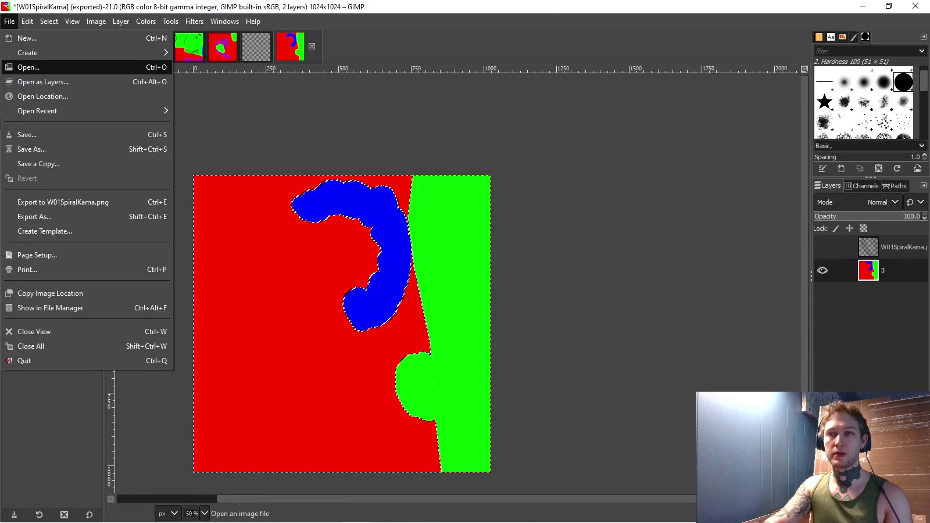
pyautogui.click(23, 65)
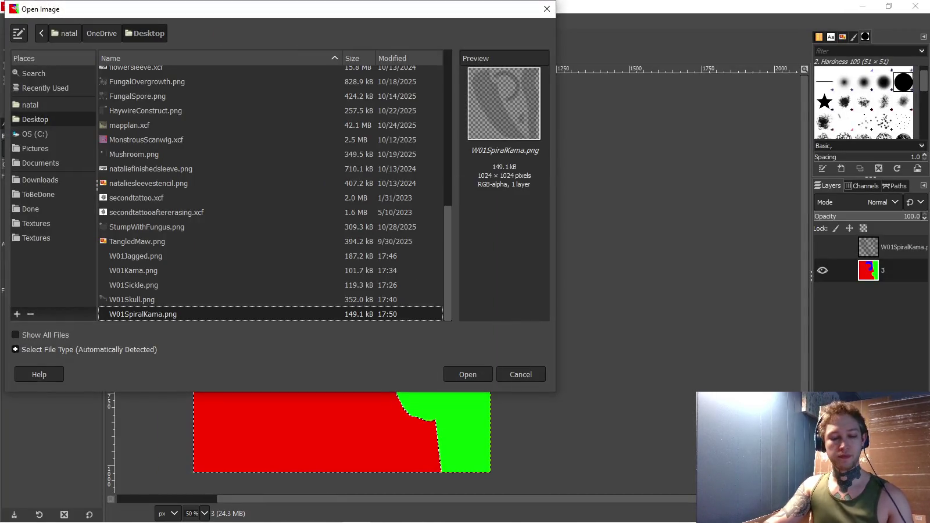
pyautogui.click(36, 238)
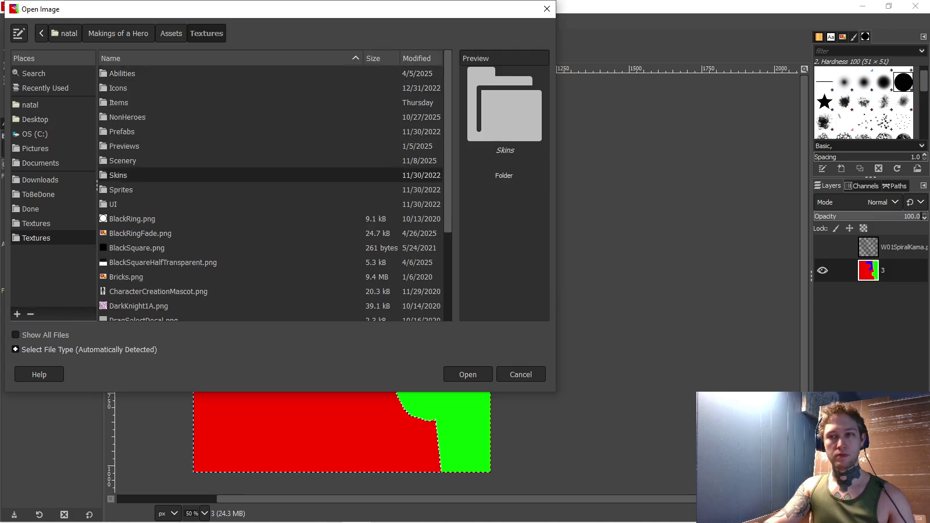
pyautogui.doubleClick(118, 175)
pyautogui.press('Return')
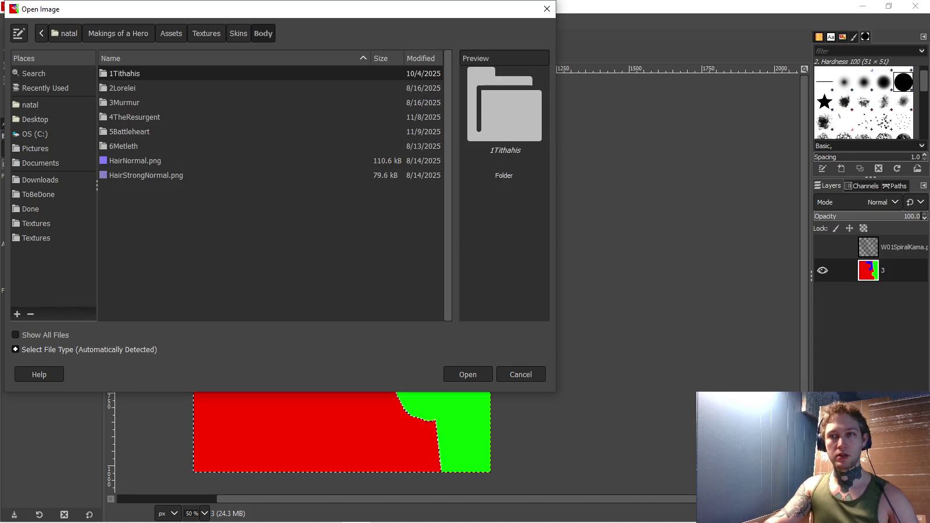
pyautogui.press('Down')
pyautogui.press('Down')
pyautogui.press('Down')
pyautogui.press('Return')
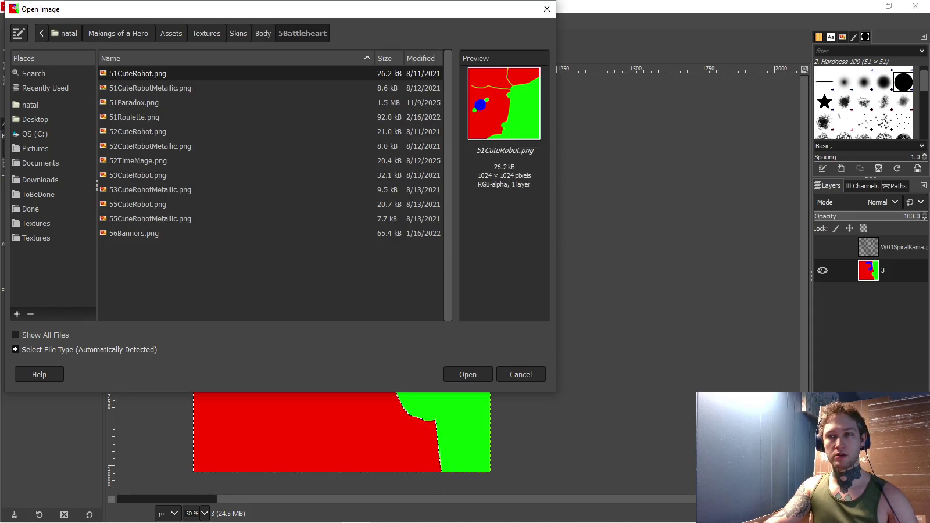
pyautogui.press('Down')
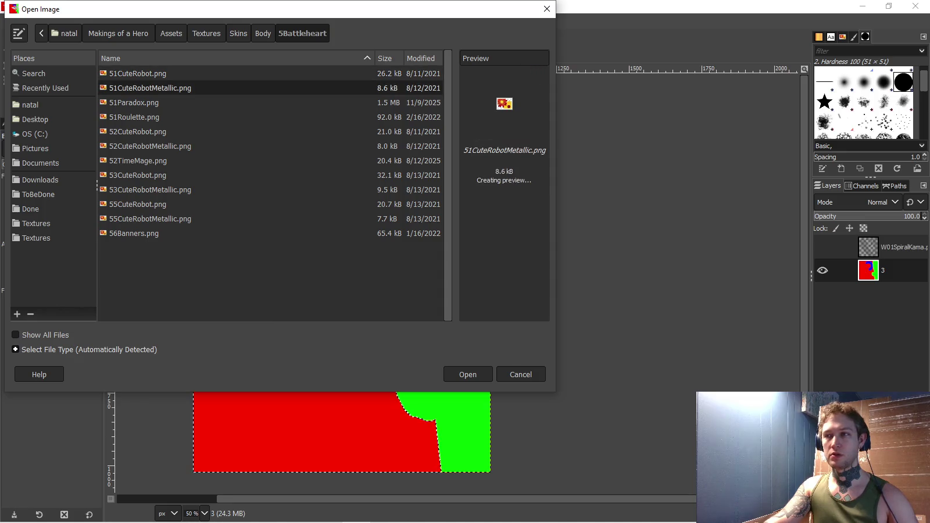
pyautogui.press('Return')
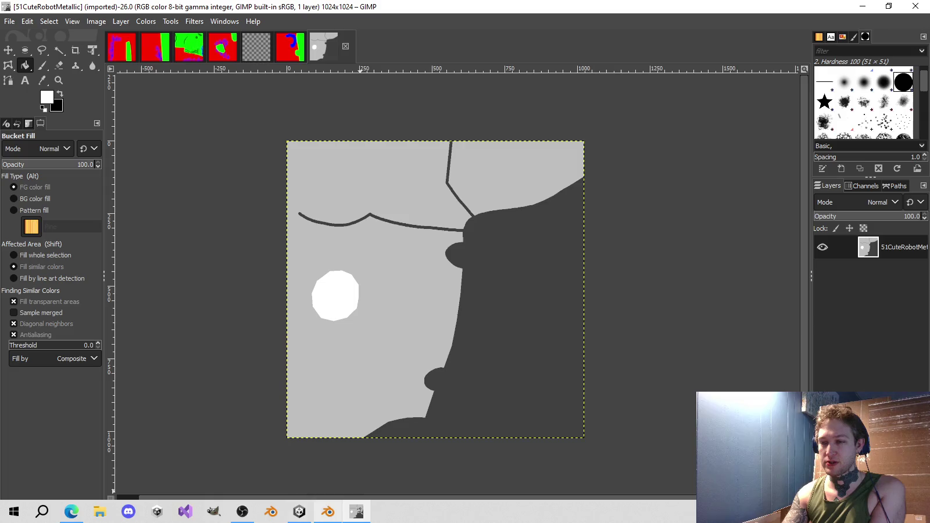
pyautogui.click(300, 511)
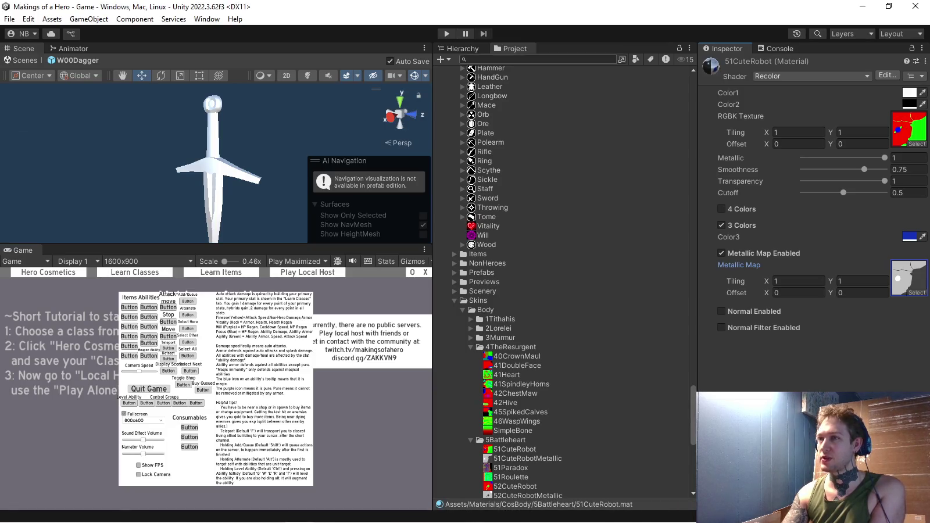
# - Inspect the import settings of the 51Paradox and 51CuteRobotMetallic textures
pyautogui.scroll(-3, 564, 279)
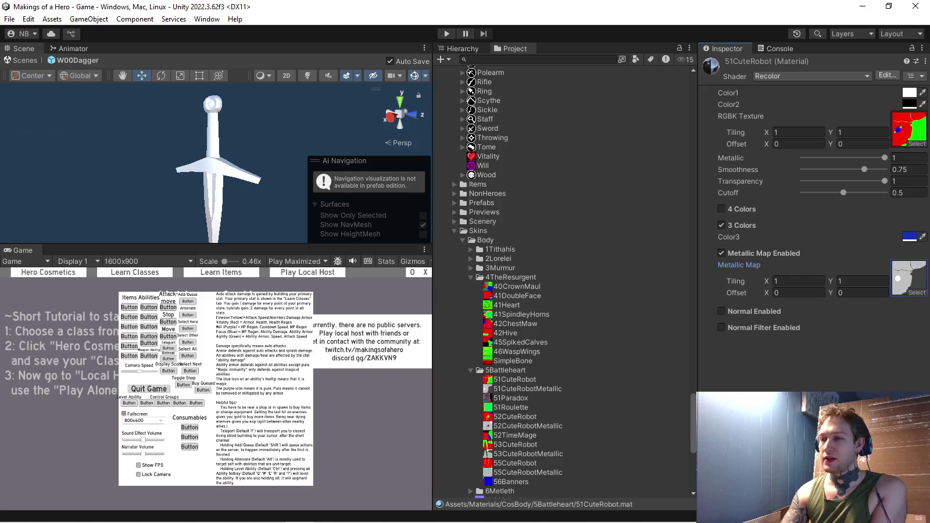
pyautogui.scroll(-3, 564, 279)
pyautogui.click(510, 293)
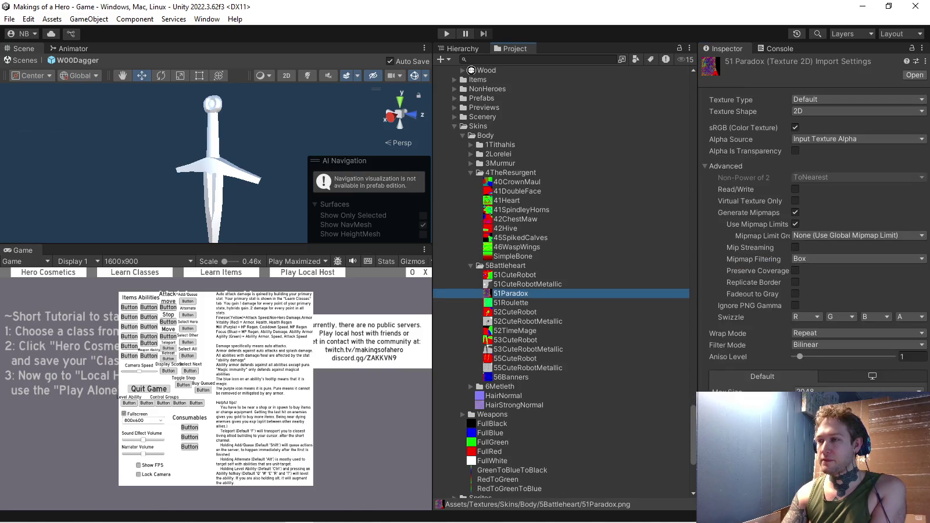
pyautogui.press('Up')
pyautogui.scroll(-3, 561, 279)
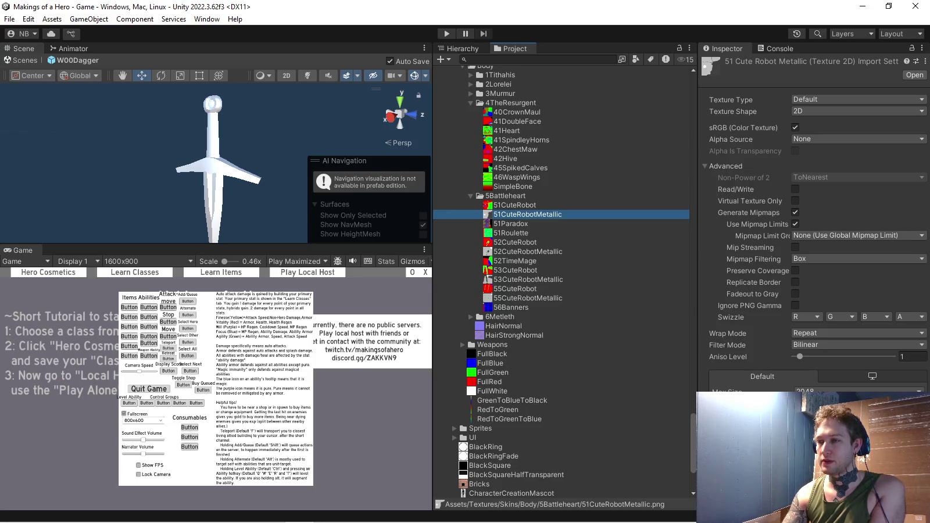
# - Inspect the 55 and 53 CuteRobotMetallic textures, then start the game in maximized Play Mode
pyautogui.click(528, 298)
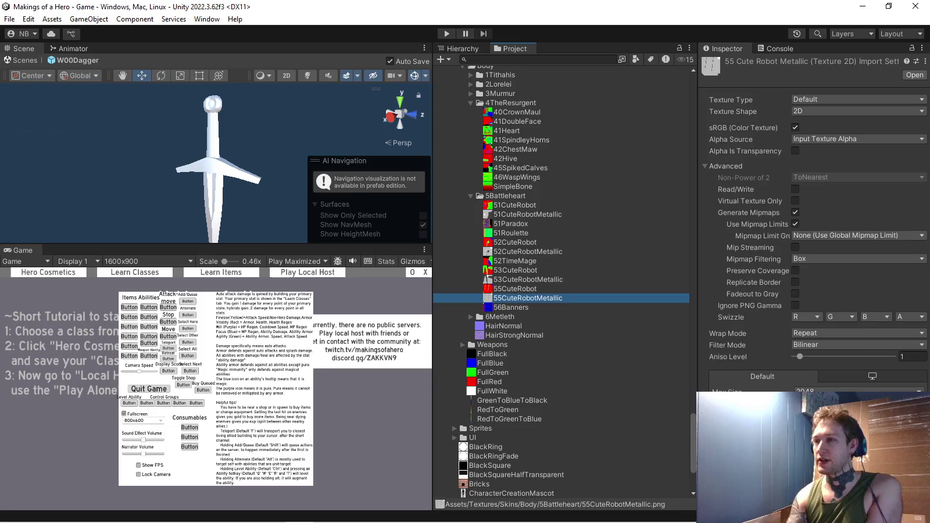
pyautogui.press('Up')
pyautogui.press('Up')
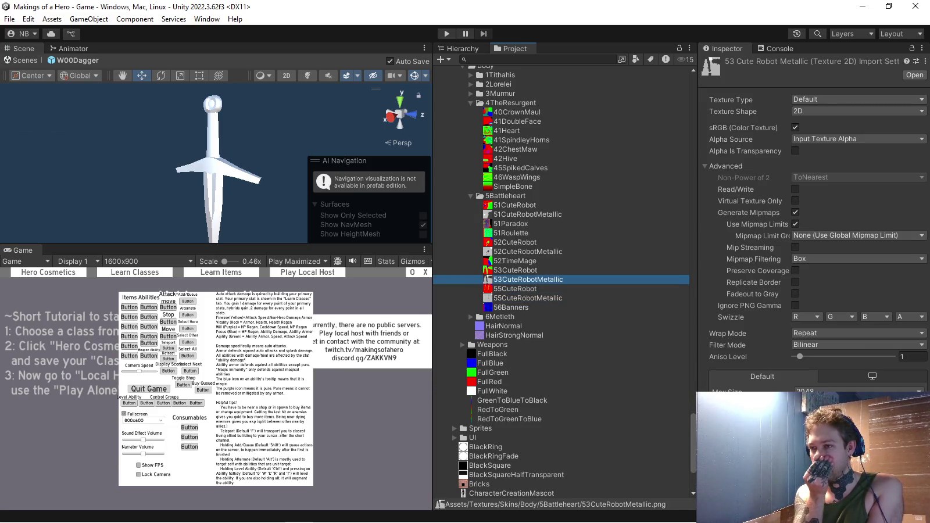
pyautogui.scroll(5, 564, 279)
pyautogui.scroll(4, 564, 279)
pyautogui.hotkey('ctrl', 'p')
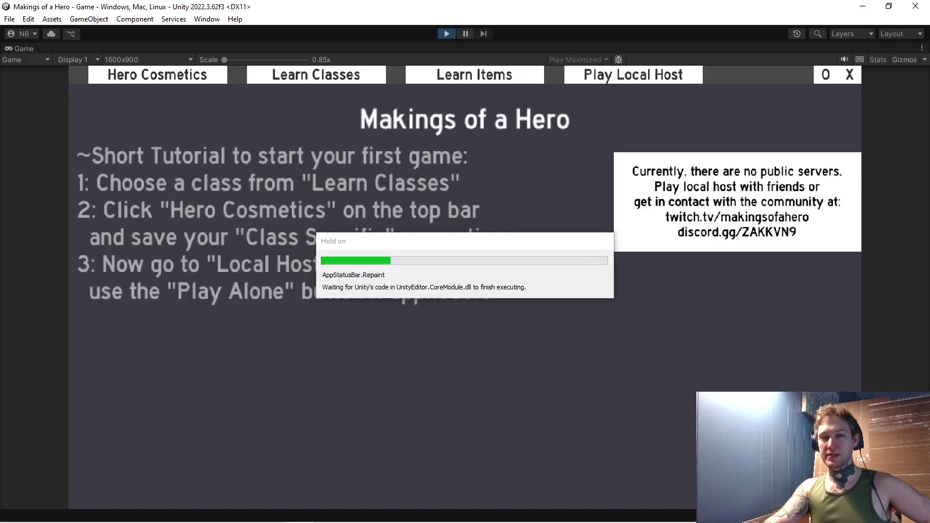
# - In Hero Cosmetics, preview the Great Sword, curved tan blade, dark katana and pink great sword
pyautogui.click(157, 75)
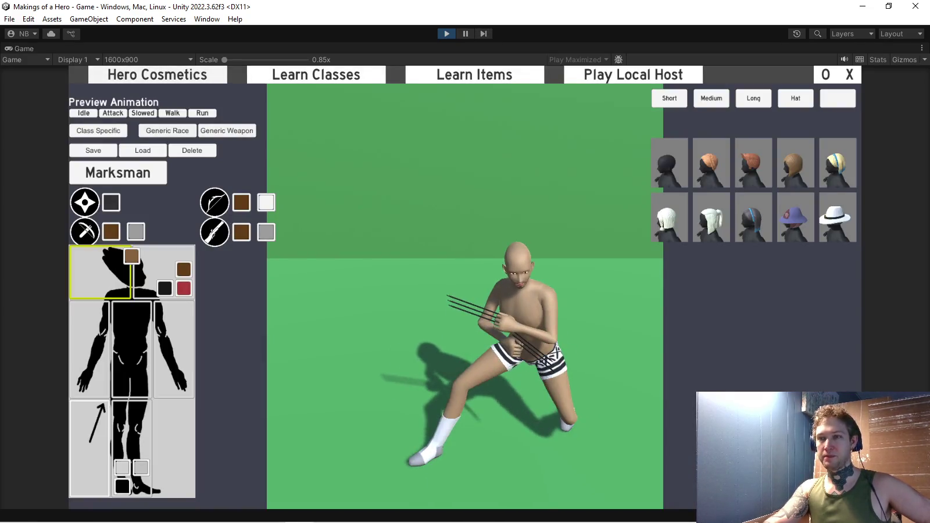
pyautogui.click(89, 176)
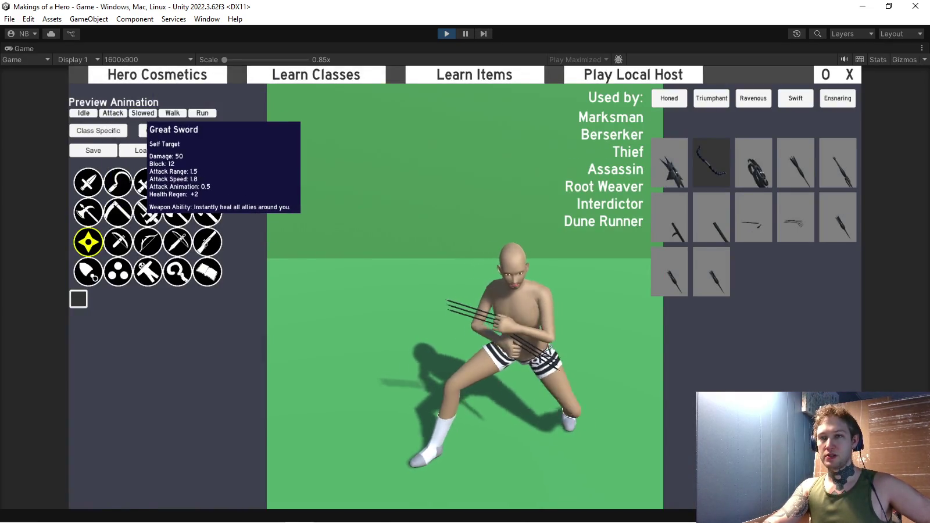
pyautogui.click(148, 212)
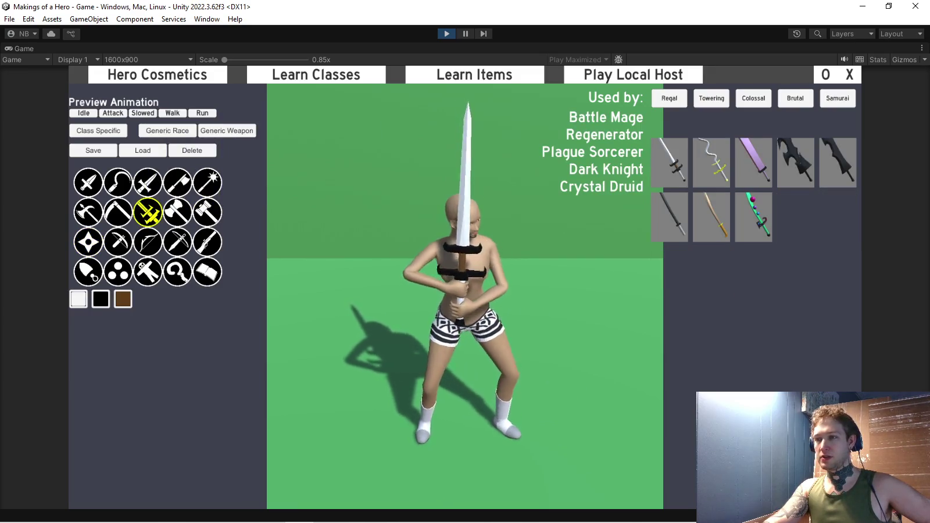
pyautogui.click(711, 216)
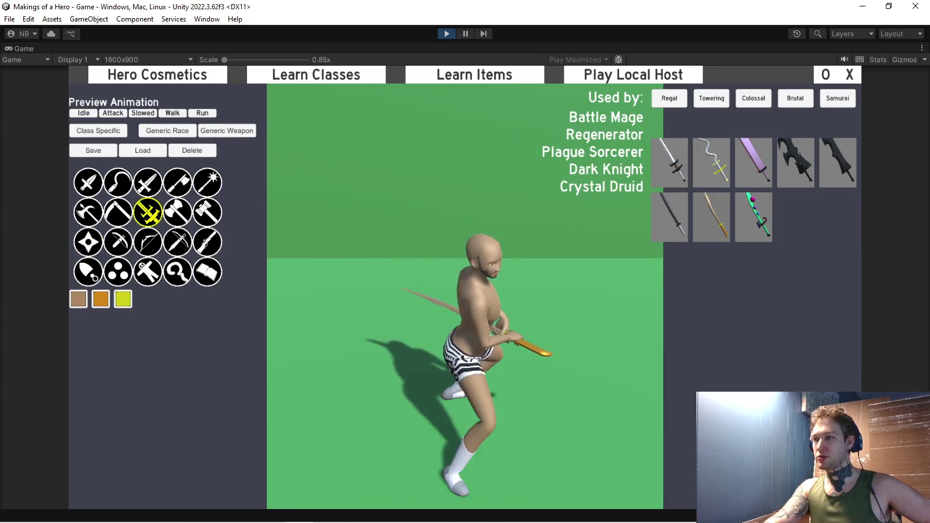
pyautogui.click(670, 216)
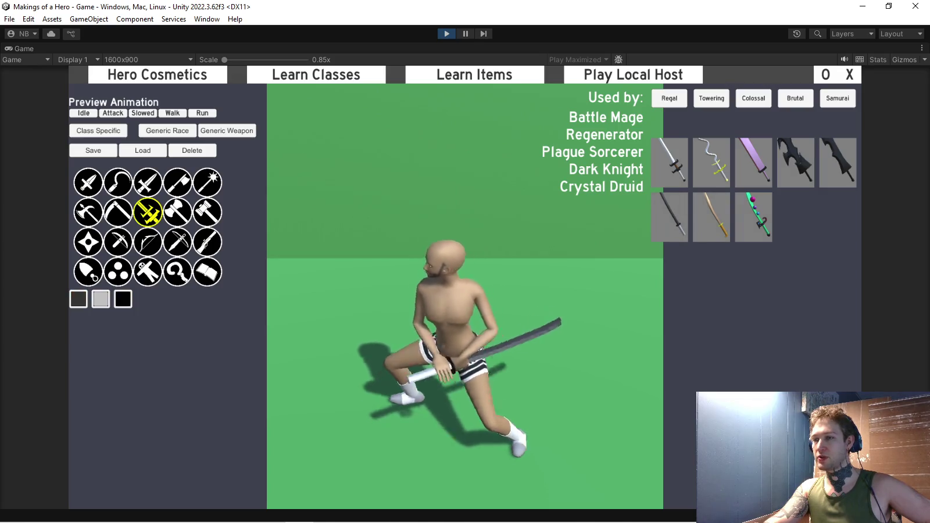
pyautogui.click(753, 161)
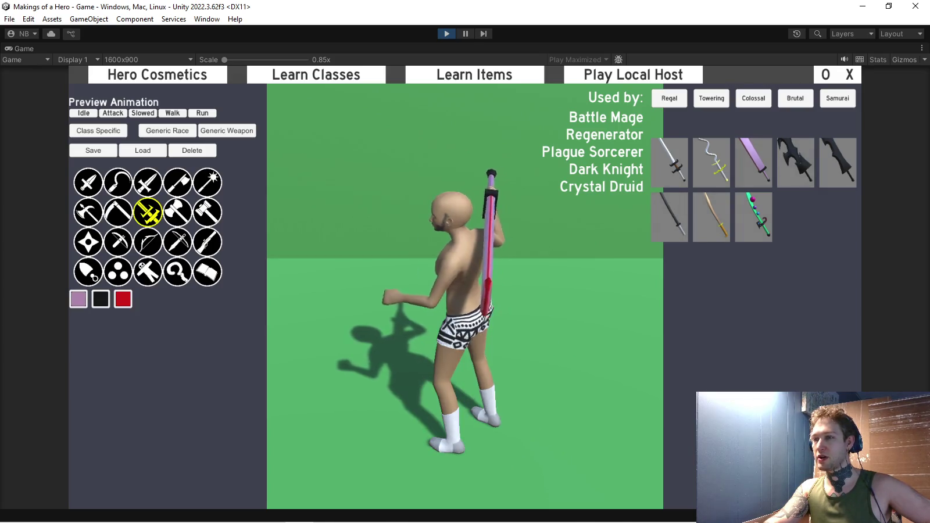
# - Cycle through polearm, sickle, shield, mace and staff types, equipping the green vine staff with purple crystal
pyautogui.click(88, 212)
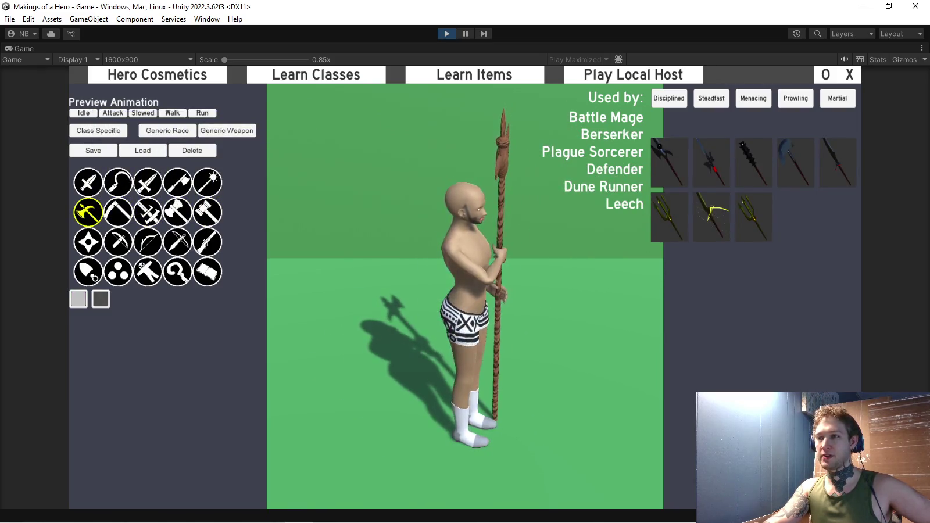
pyautogui.click(117, 181)
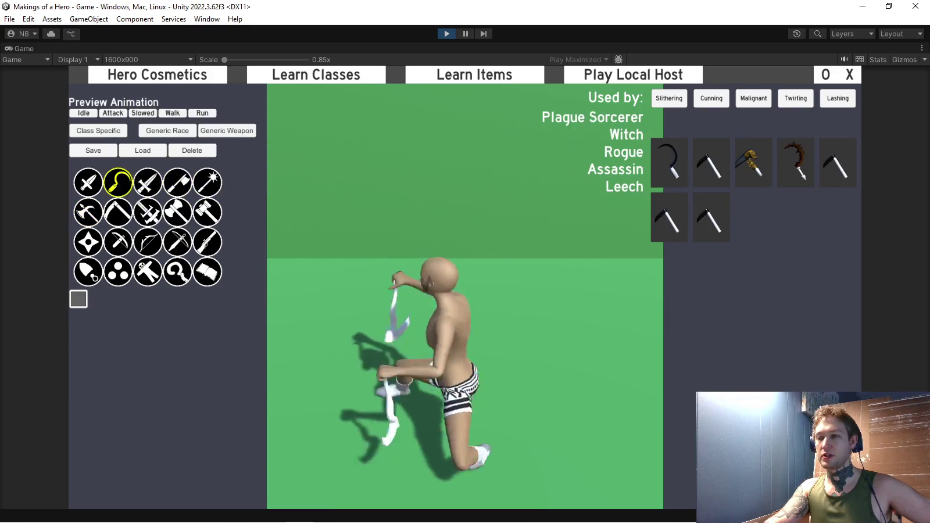
pyautogui.click(147, 182)
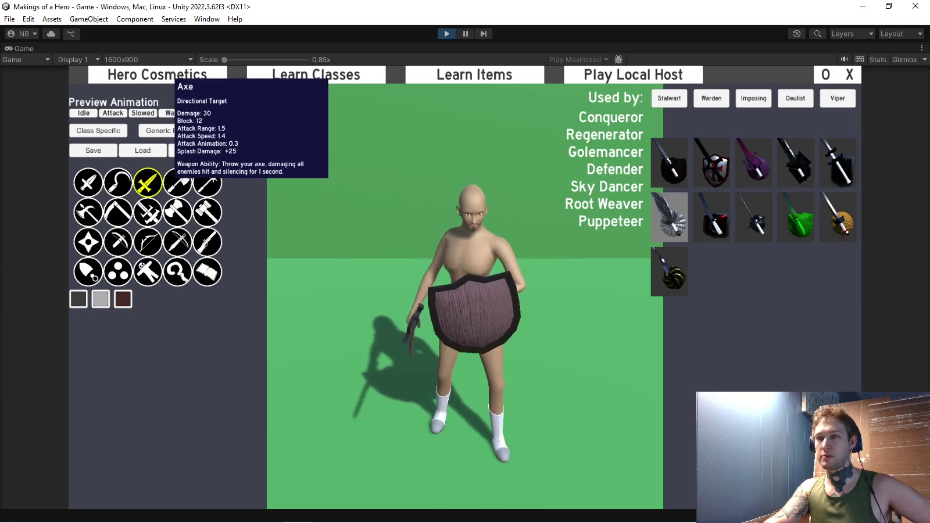
pyautogui.click(177, 182)
pyautogui.click(207, 182)
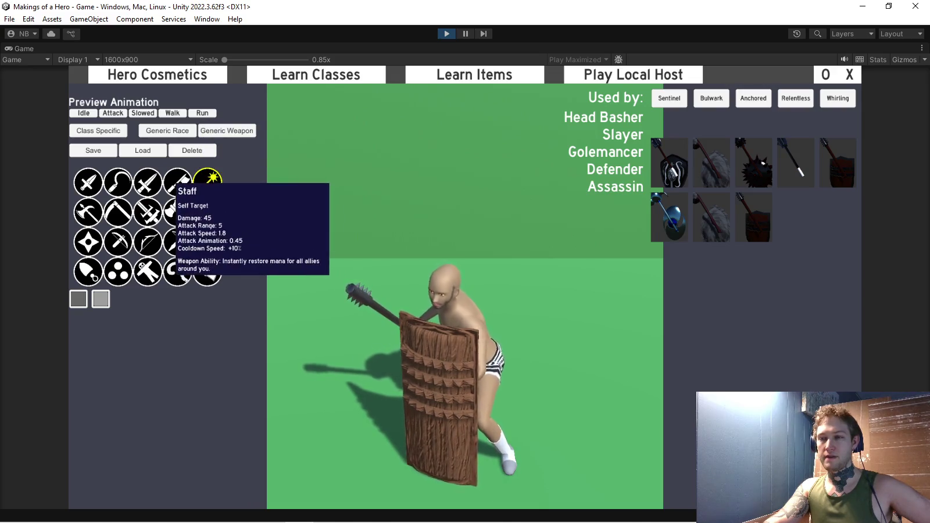
pyautogui.click(177, 272)
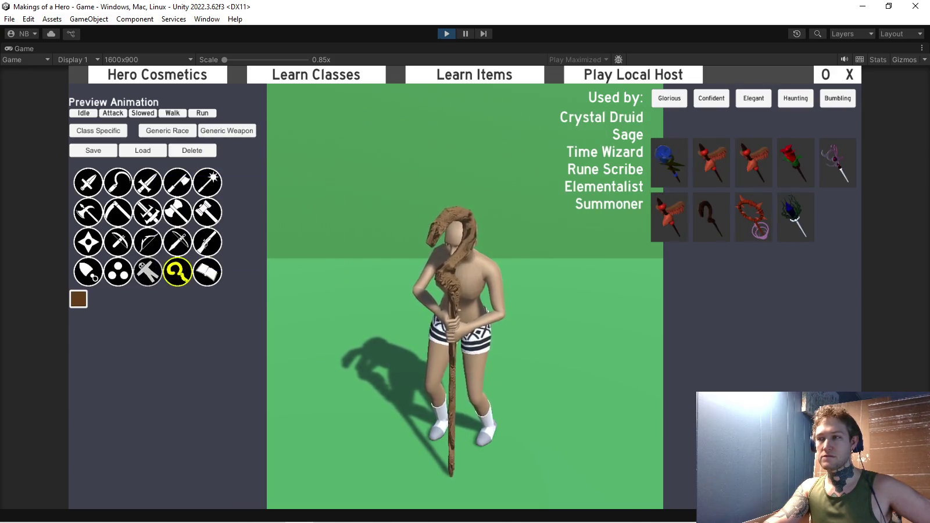
pyautogui.click(795, 217)
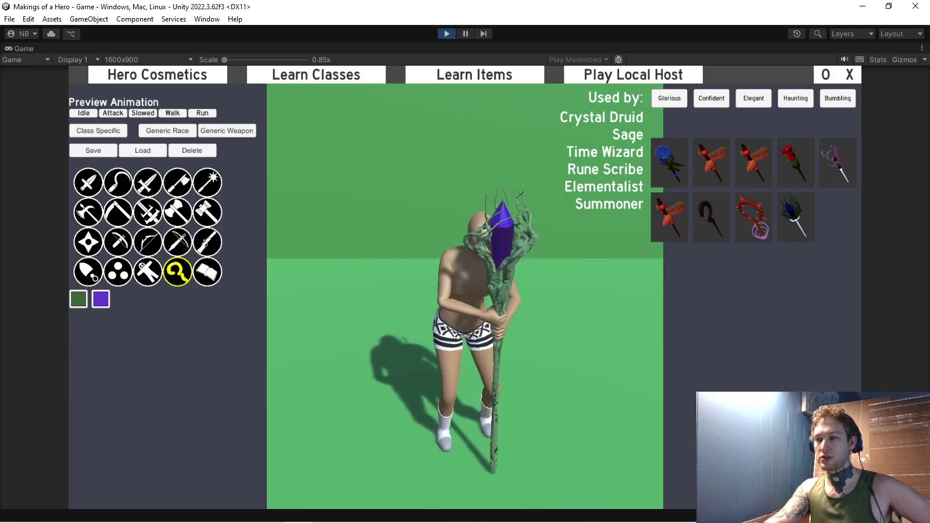
# - Unmaximize the Game view to restore the normal editor layout
pyautogui.click(922, 48)
pyautogui.click(797, 87)
pyautogui.scroll(10, 564, 279)
pyautogui.scroll(10, 564, 279)
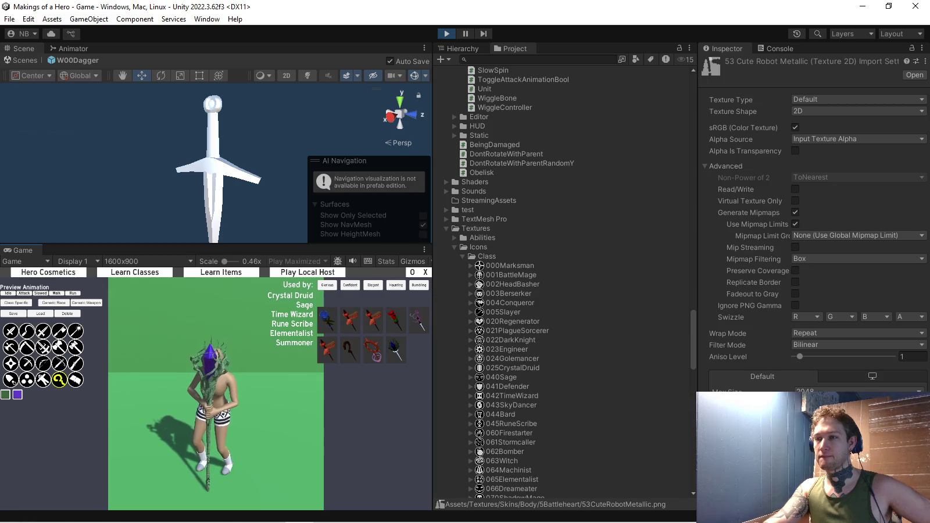
# - Collapse the Icons and Body skins folders and expand the Weapons skins folder
pyautogui.click(456, 246)
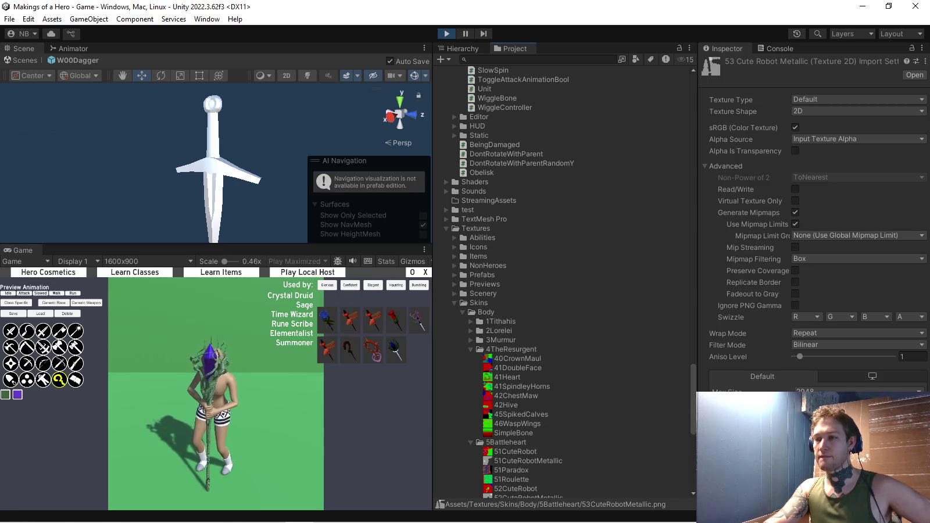
pyautogui.click(463, 312)
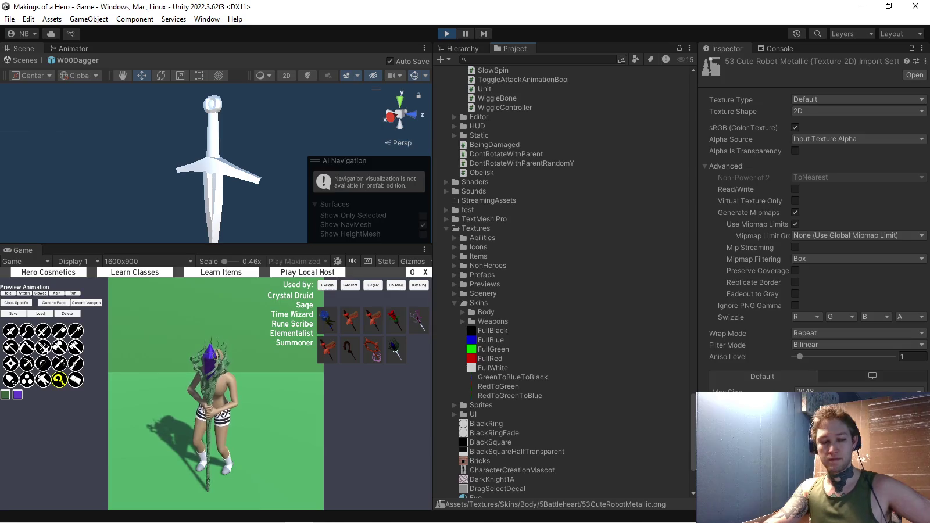
pyautogui.click(464, 321)
pyautogui.scroll(-3, 524, 291)
pyautogui.scroll(-3, 523, 291)
pyautogui.scroll(-3, 523, 291)
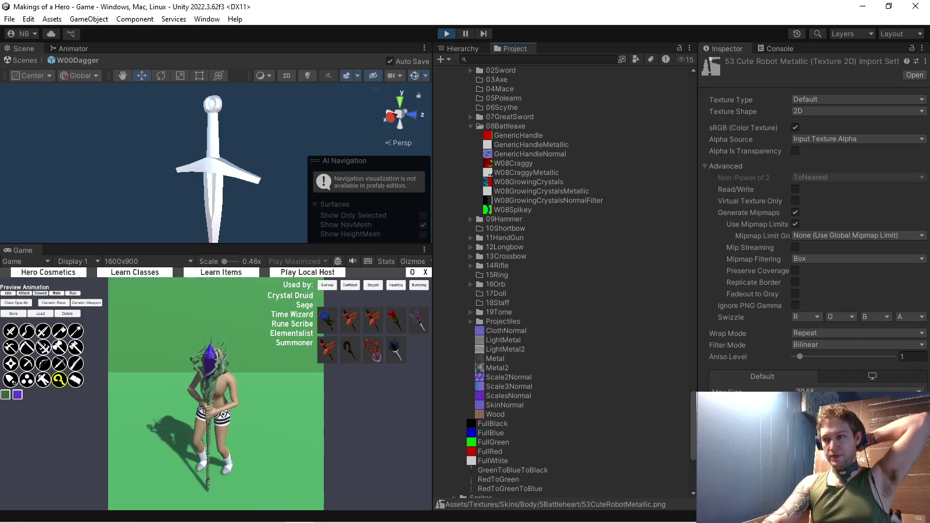
# - Compare the GenericHandleMetallic and GenericHandleNormal textures in the Inspector, then stop the running game
pyautogui.click(514, 163)
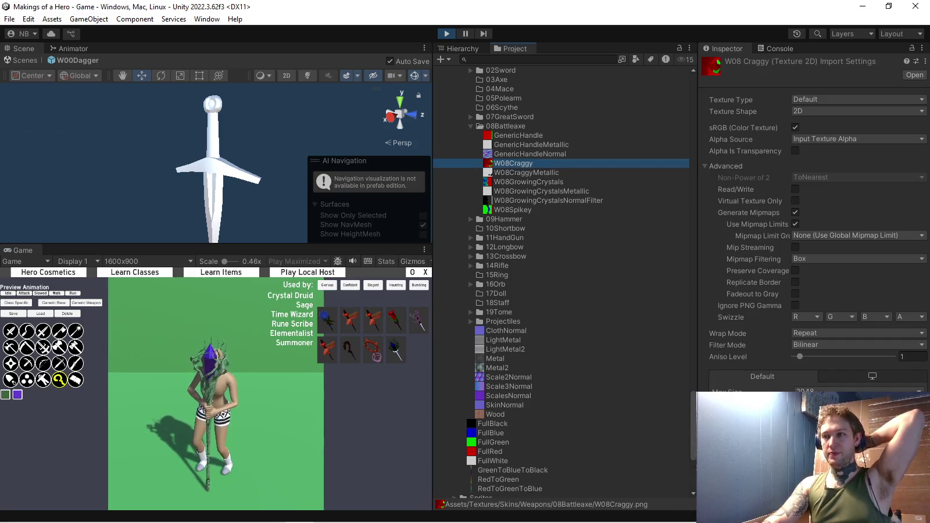
pyautogui.press('Up')
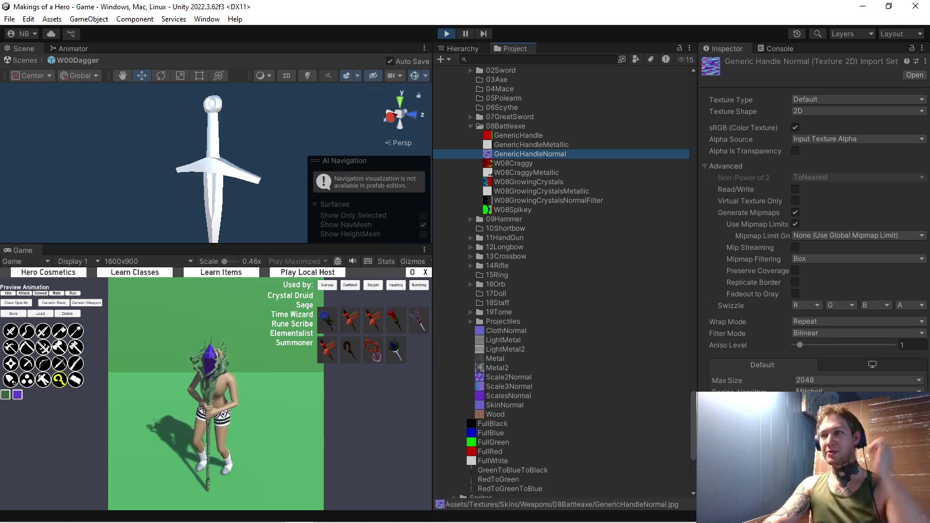
pyautogui.press('Up')
pyautogui.press('Up')
pyautogui.press('Down')
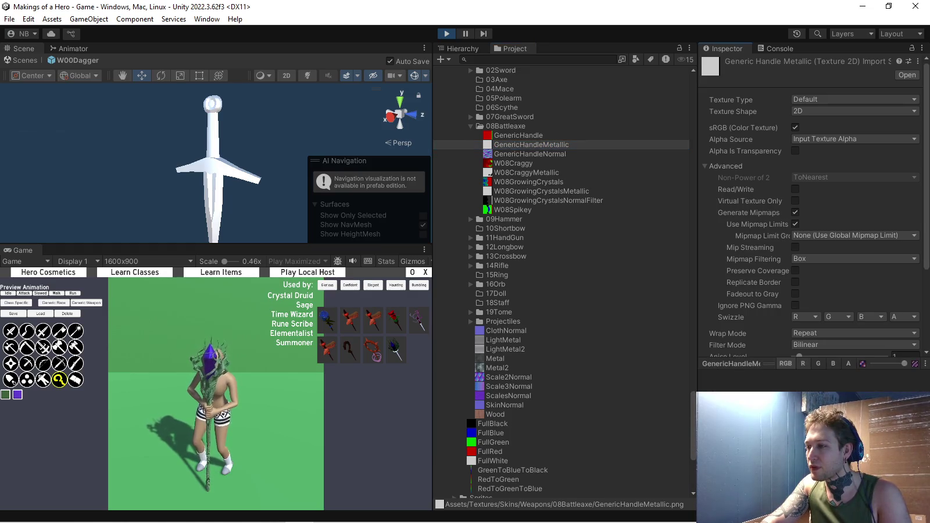
pyautogui.press('Down')
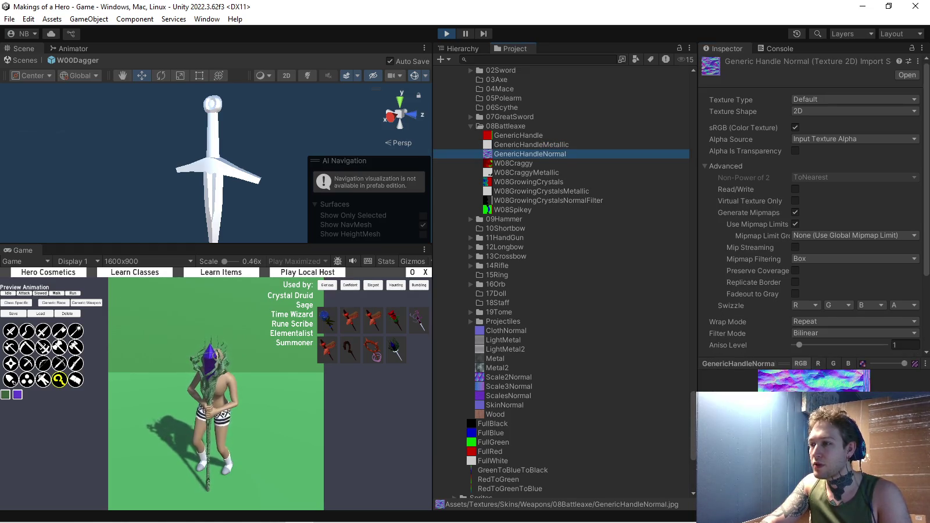
pyautogui.press('Up')
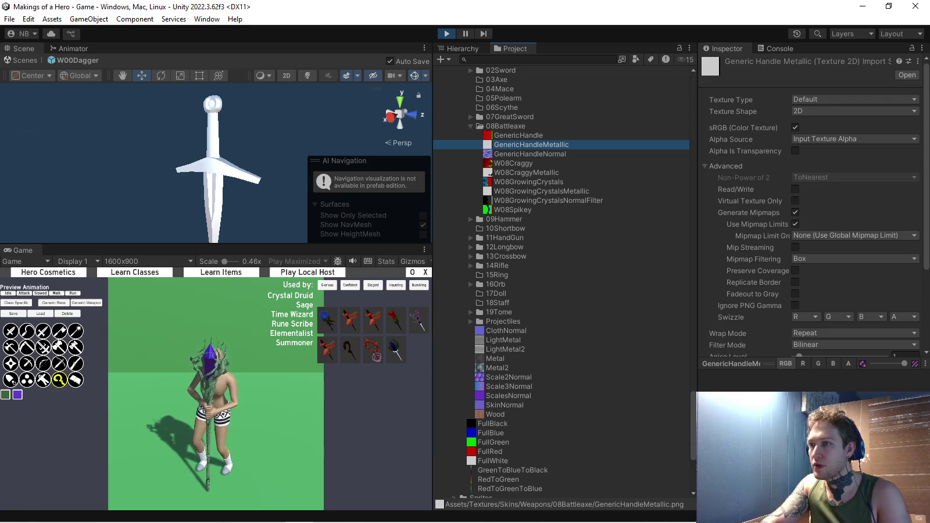
pyautogui.press('Down')
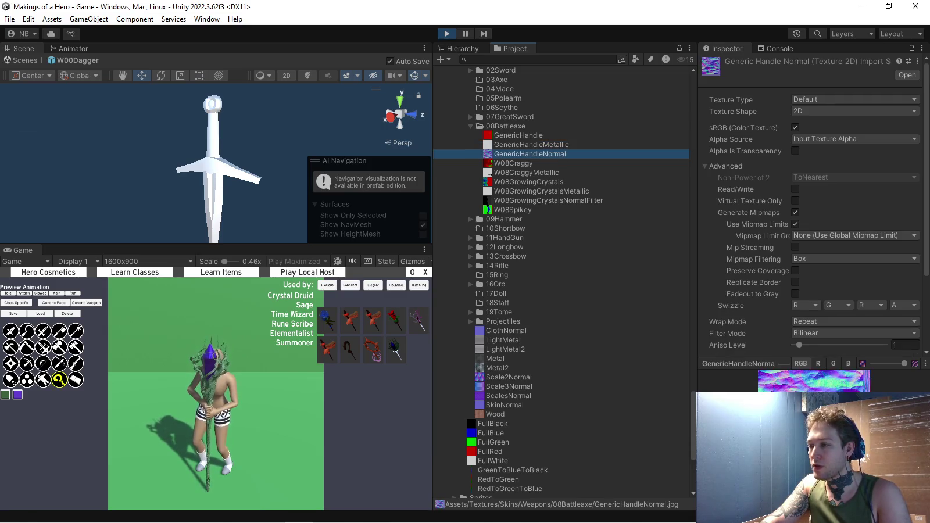
pyautogui.press('Up')
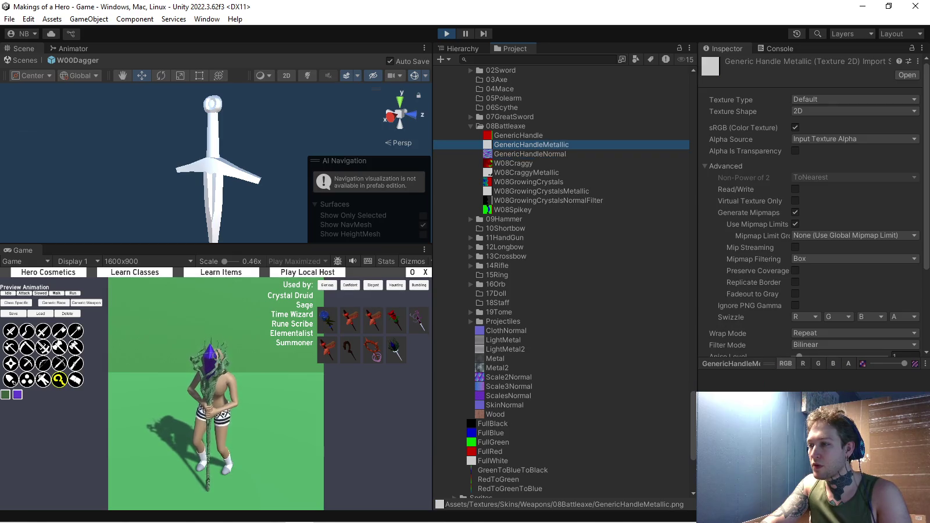
pyautogui.press('Down')
pyautogui.press('Up')
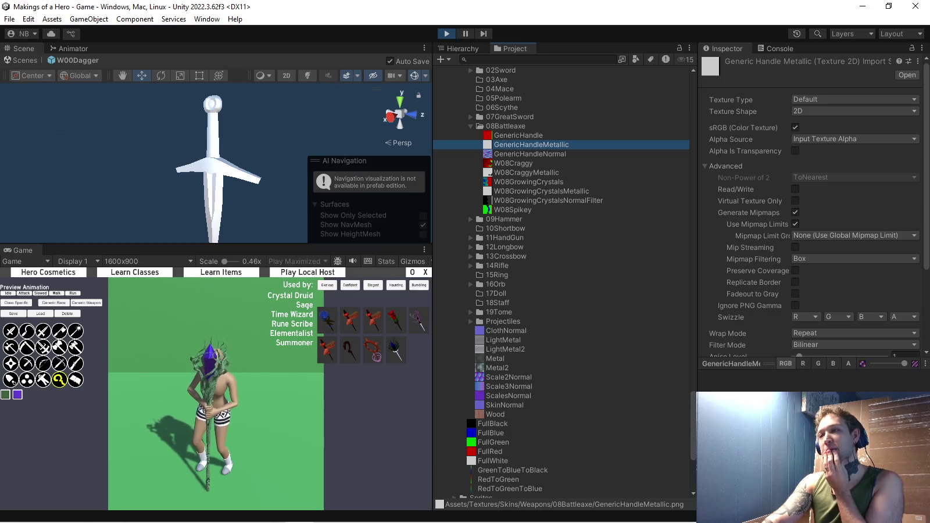
pyautogui.hotkey('ctrl', 'p')
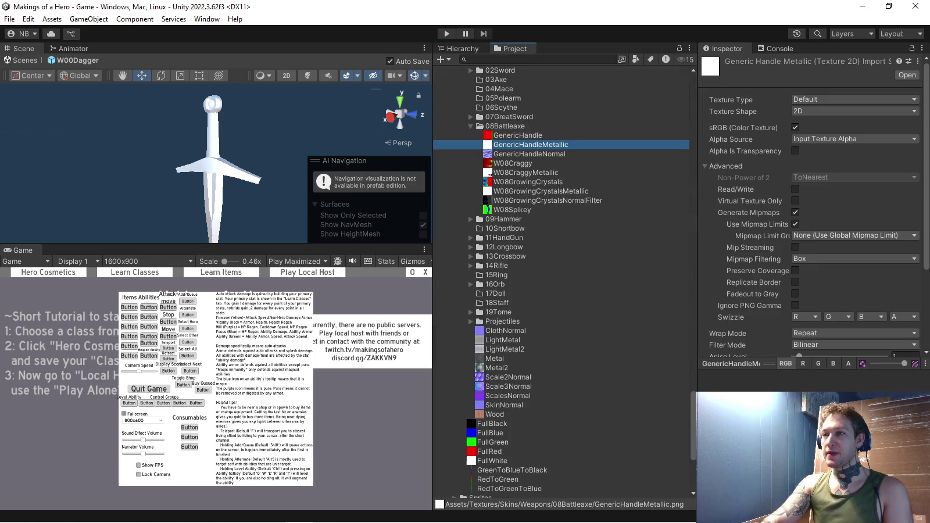
# - Collapse the Textures, Abilities and Controllers folders in the Project panel, glancing at Static scripts
pyautogui.scroll(-6, 562, 279)
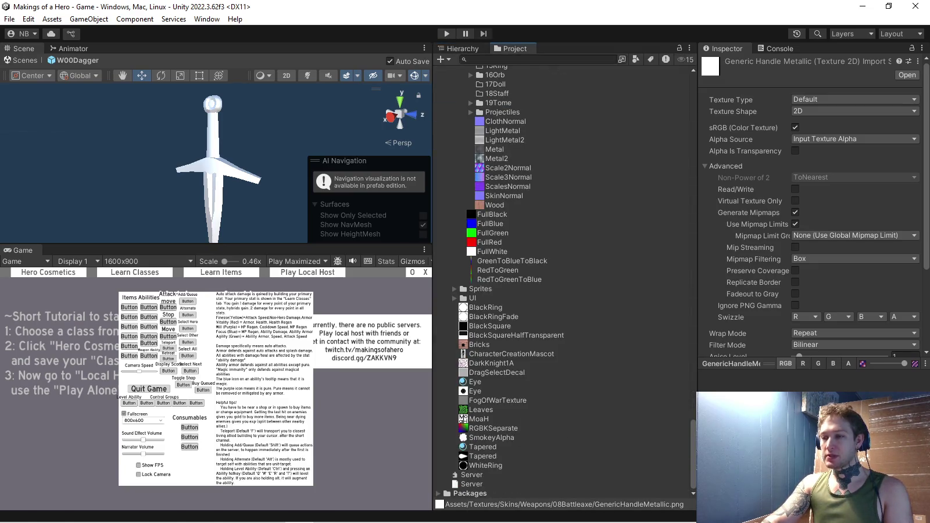
pyautogui.scroll(5, 562, 280)
pyautogui.click(446, 465)
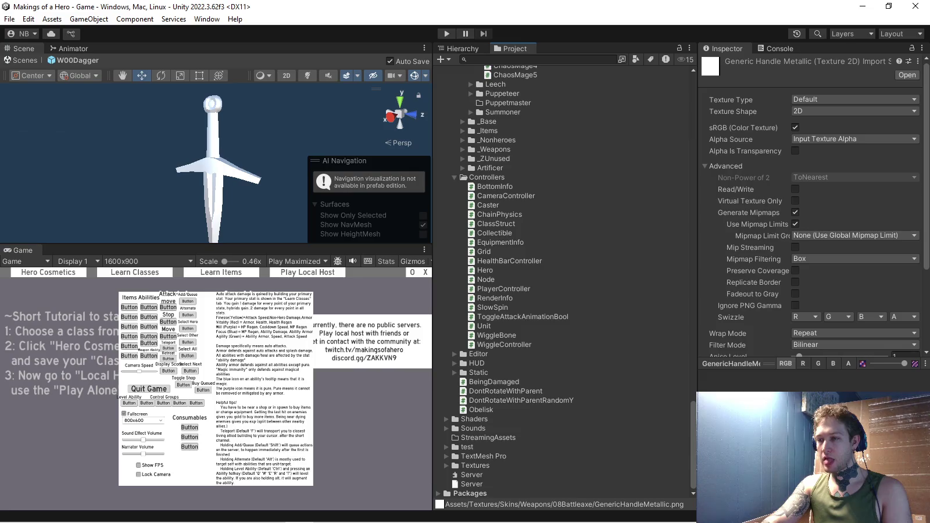
pyautogui.click(454, 372)
pyautogui.scroll(-4, 562, 279)
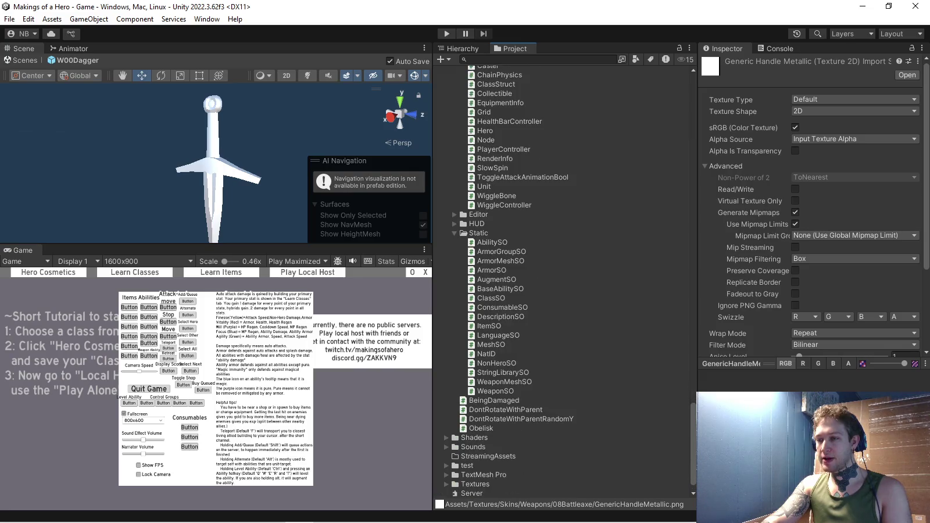
pyautogui.click(478, 234)
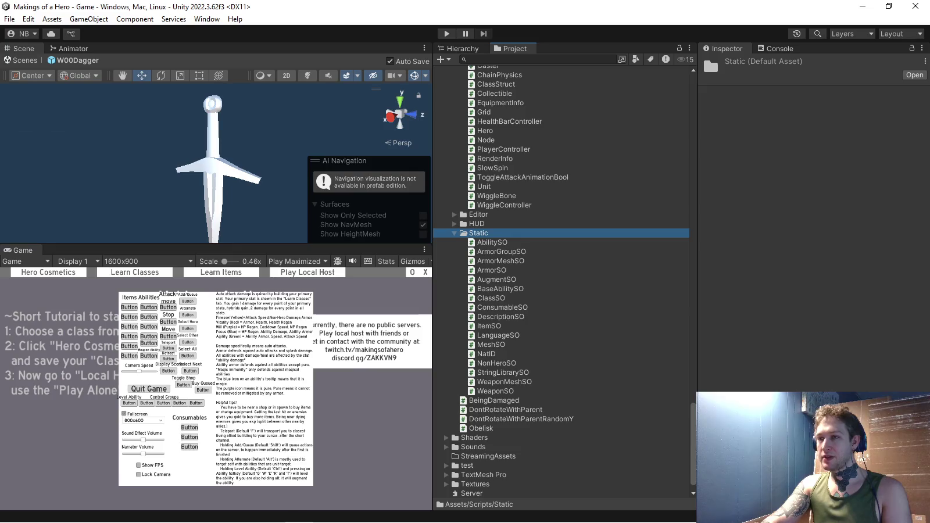
pyautogui.scroll(3, 562, 282)
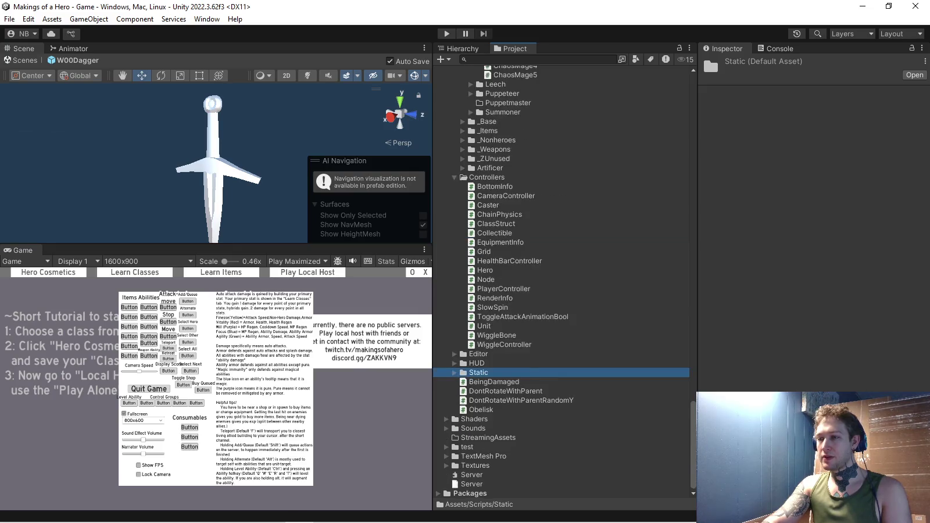
pyautogui.scroll(3, 562, 282)
pyautogui.scroll(3, 562, 282)
pyautogui.click(454, 128)
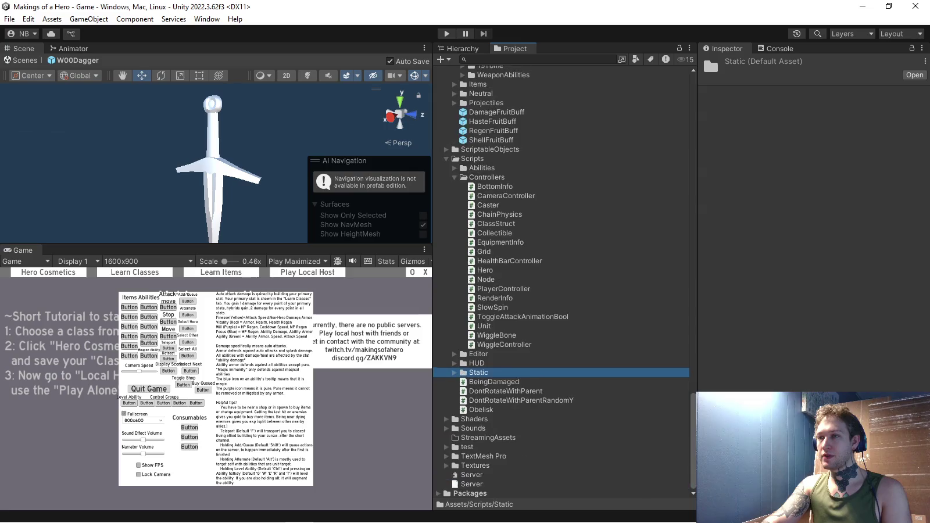
pyautogui.click(454, 177)
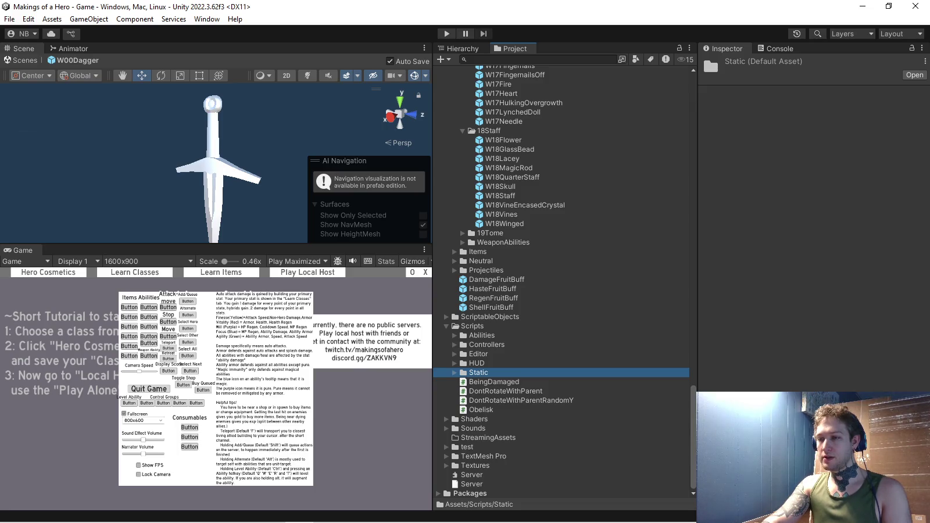
# - Expand the Shaders folder and open the Recolor shader in the code editor
pyautogui.click(446, 418)
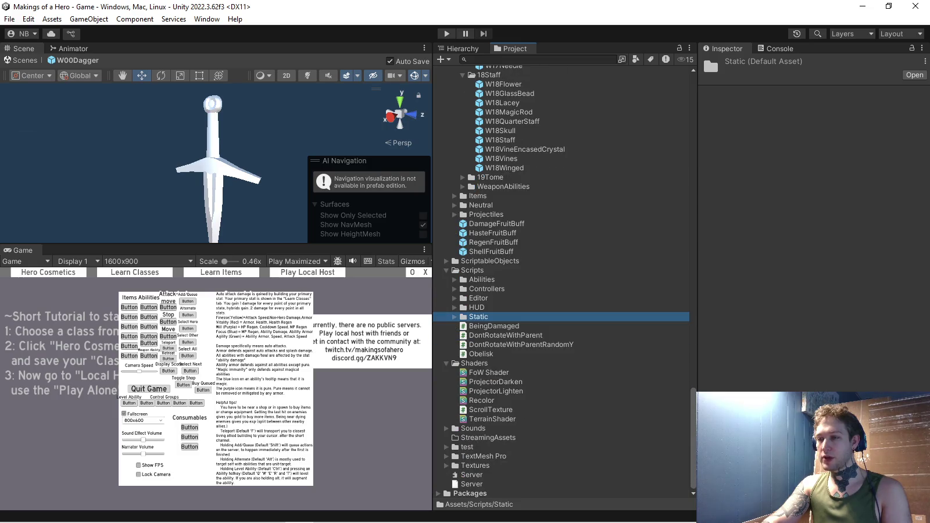
pyautogui.click(488, 372)
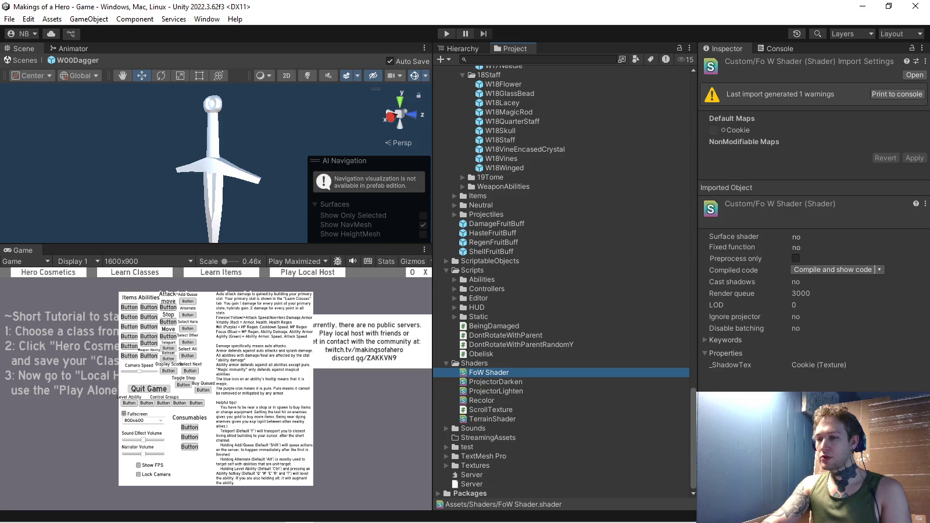
pyautogui.click(481, 400)
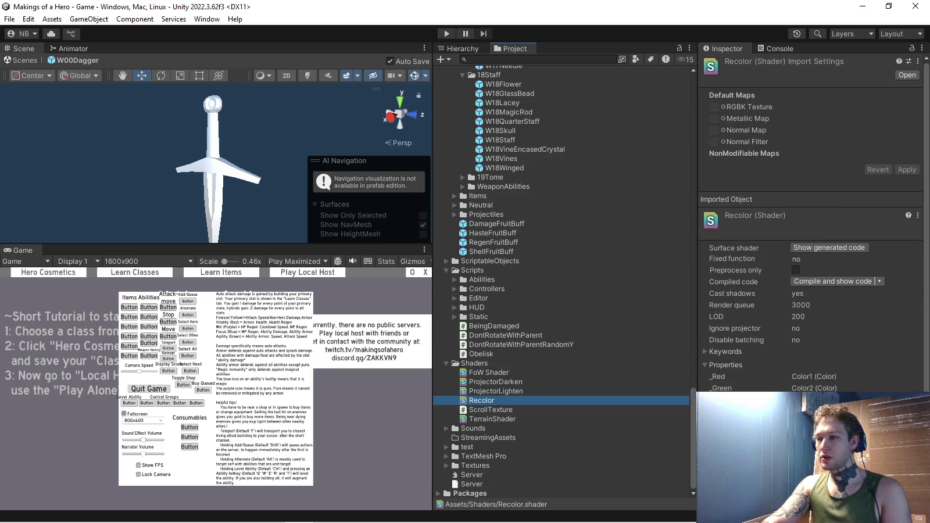
pyautogui.doubleClick(481, 400)
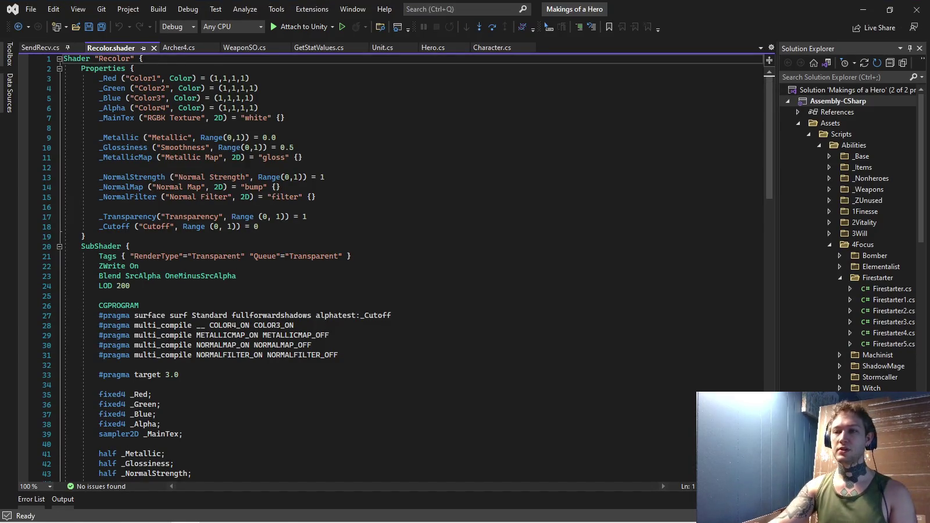
# - Highlight the multi_compile keyword lines 28–31, singling out COLOR3_ON
pyautogui.scroll(-3, 389, 267)
pyautogui.scroll(-4, 389, 267)
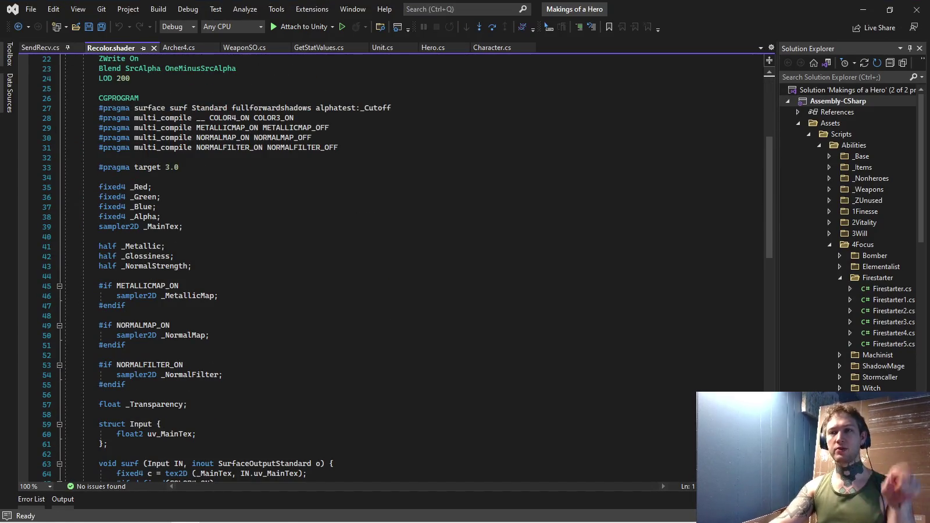
pyautogui.scroll(2, 389, 267)
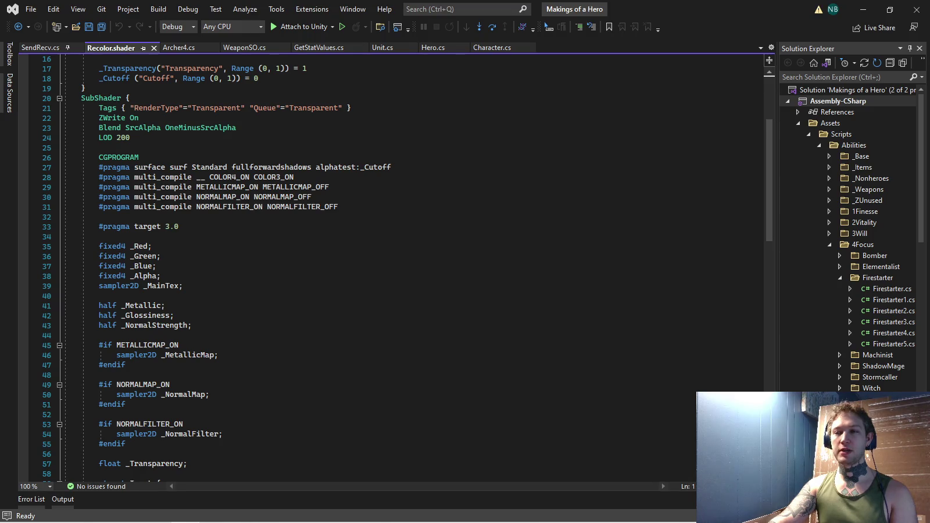
pyautogui.moveTo(338, 207)
pyautogui.mouseDown()
pyautogui.moveTo(64, 177)
pyautogui.moveTo(196, 177)
pyautogui.mouseUp()
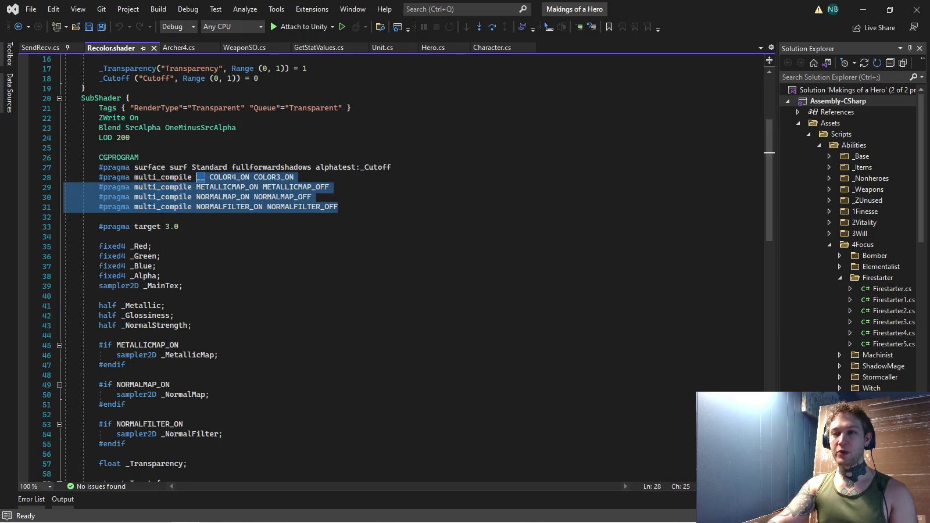
pyautogui.doubleClick(274, 177)
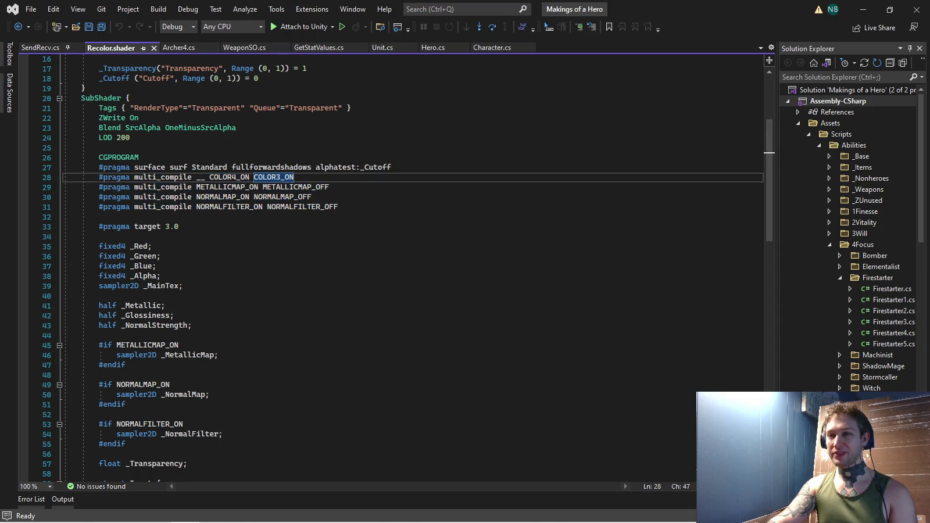
# - Highlight the surf function's metallic and smoothness lines 76–77 from the metallic map
pyautogui.scroll(-4, 770, 180)
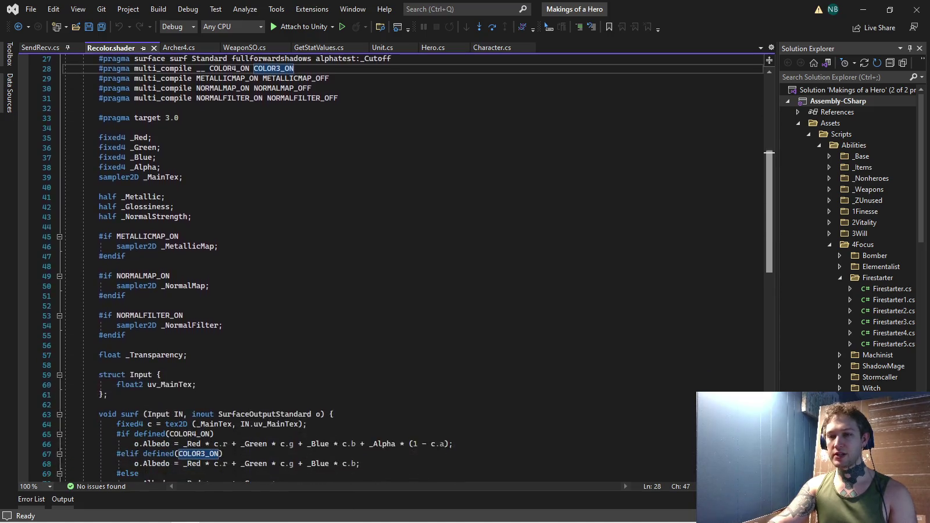
pyautogui.scroll(-5, 770, 180)
pyautogui.scroll(-4, 770, 262)
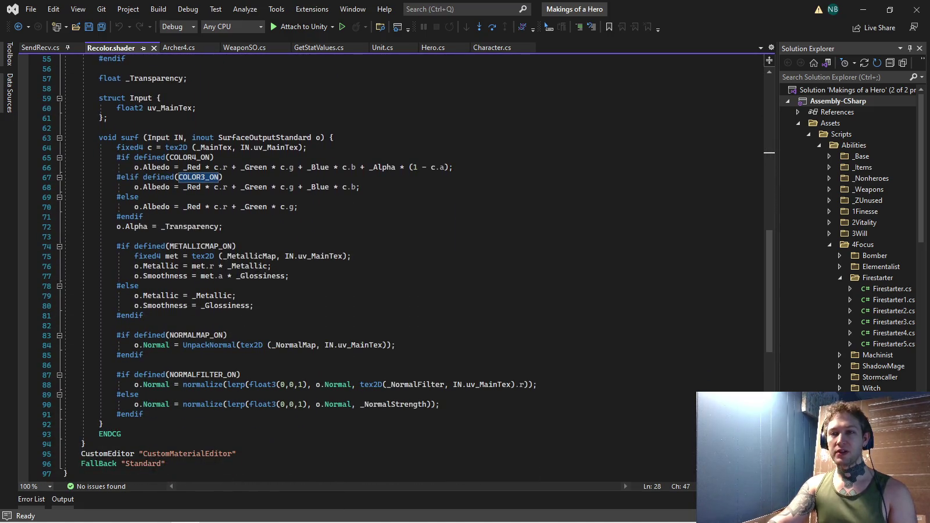
pyautogui.scroll(-1, 396, 261)
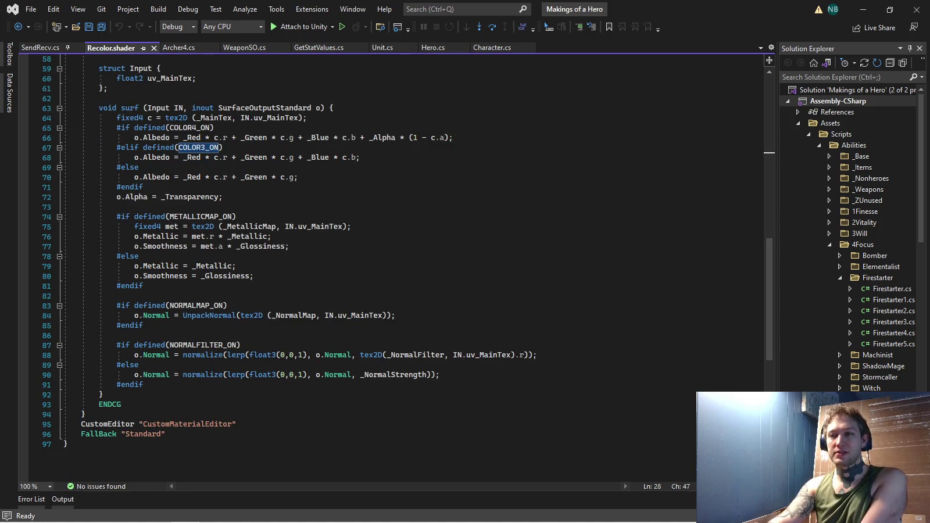
pyautogui.scroll(-2, 395, 262)
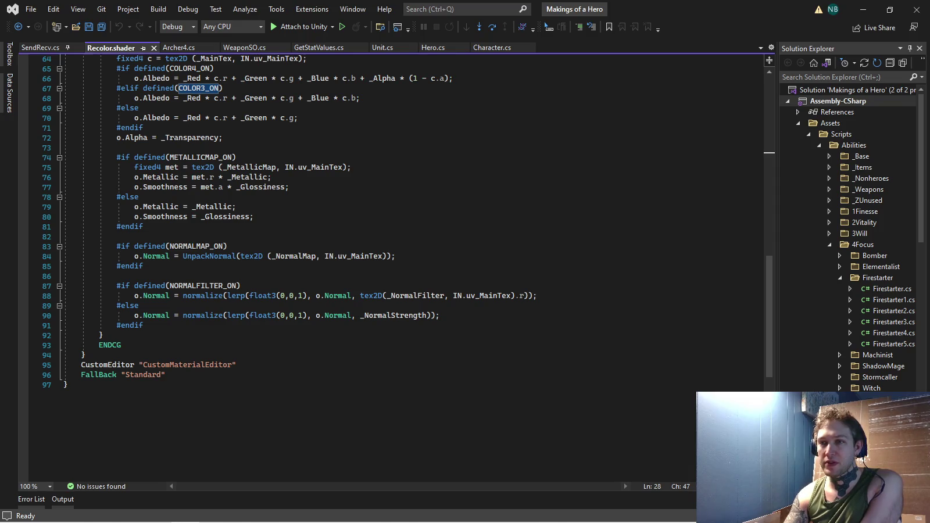
pyautogui.moveTo(294, 187); pyautogui.dragTo(140, 197)
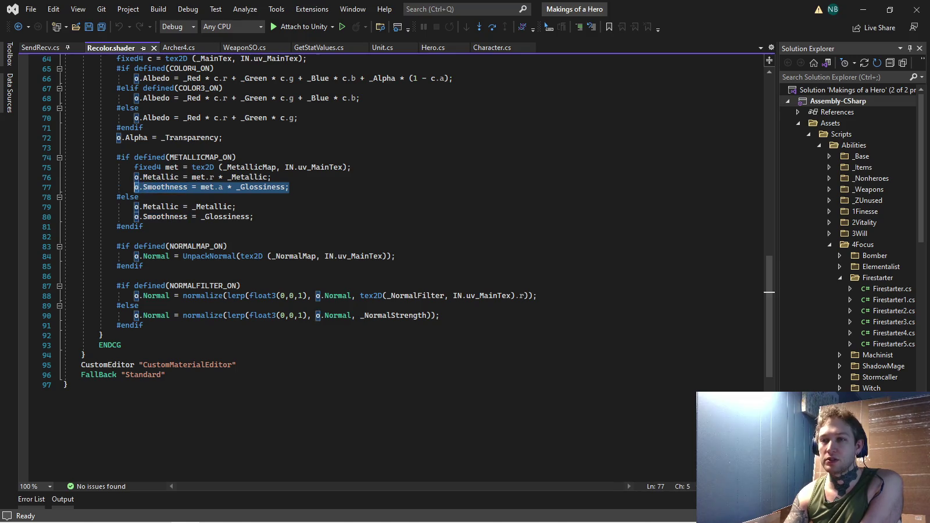
pyautogui.click(291, 186)
pyautogui.press('Up')
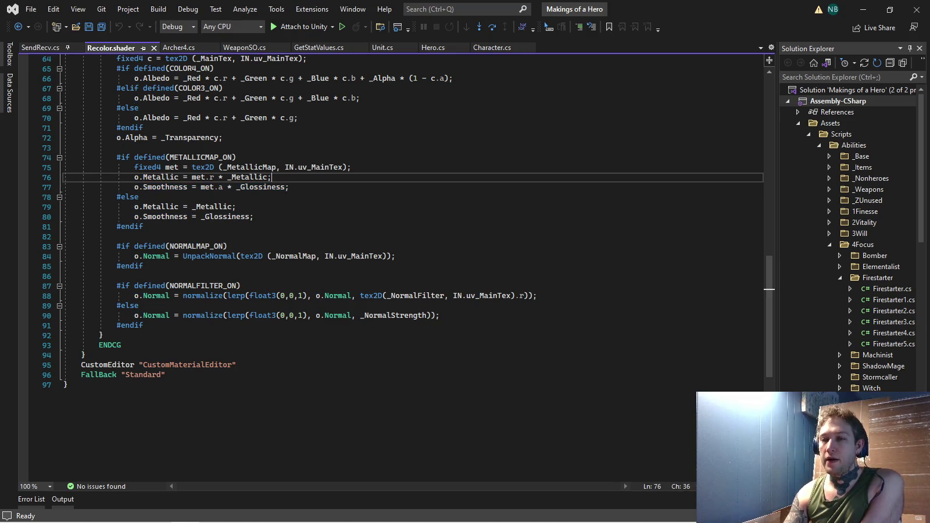
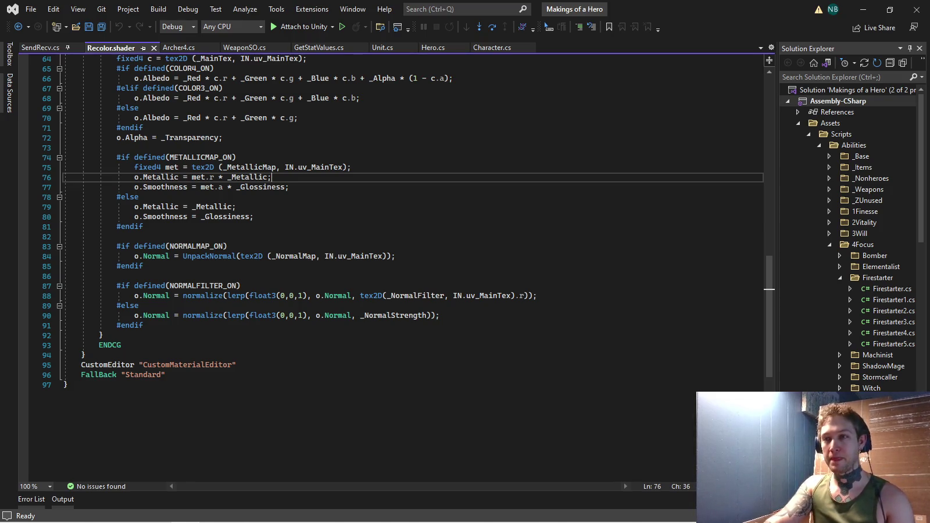
# - Save the Recolor.shader edits and bring up the metallic mask in GIMP
pyautogui.hotkey('ctrl', 's')
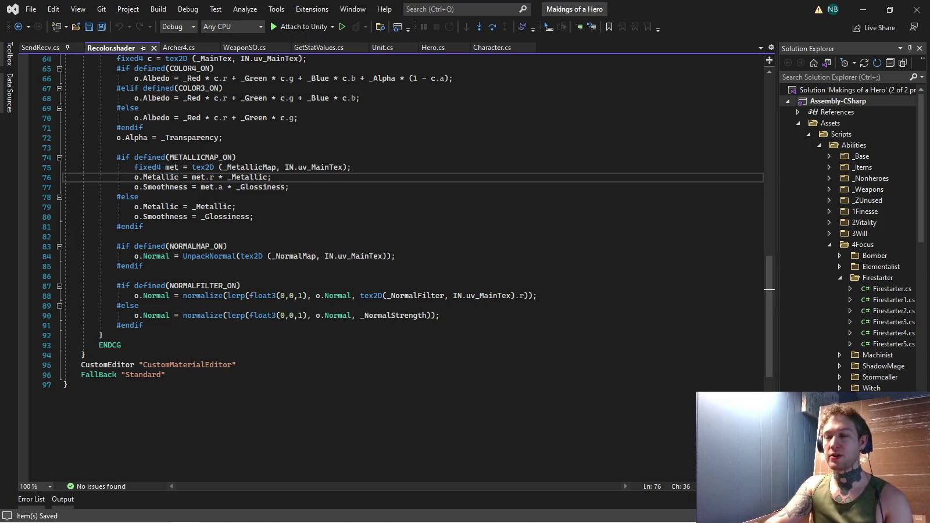
pyautogui.click(864, 9)
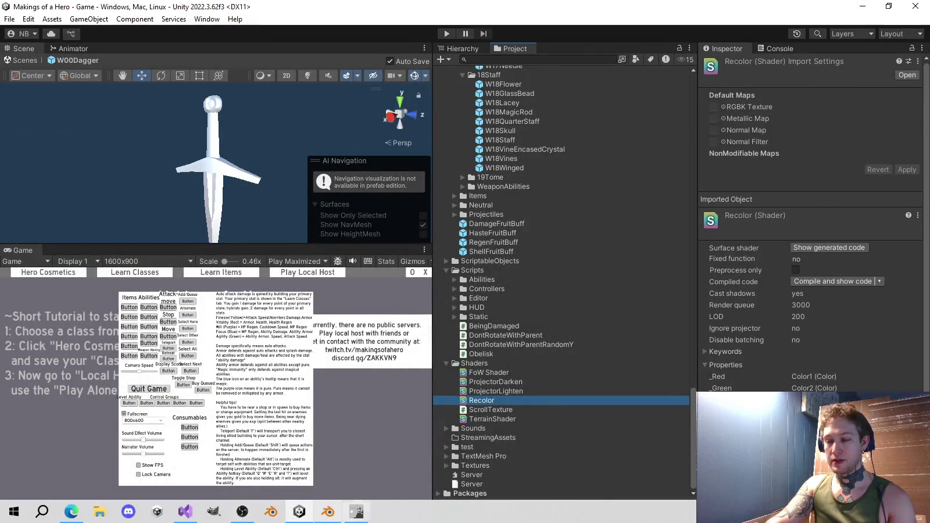
pyautogui.click(356, 511)
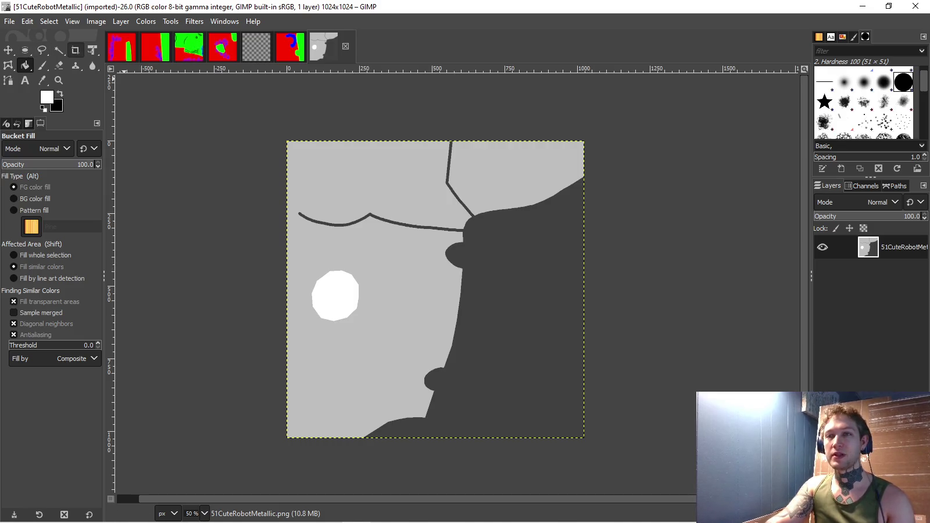
# - Erase the dark region of 51CuteRobotMetallic to transparency
pyautogui.click(58, 50)
pyautogui.click(482, 287)
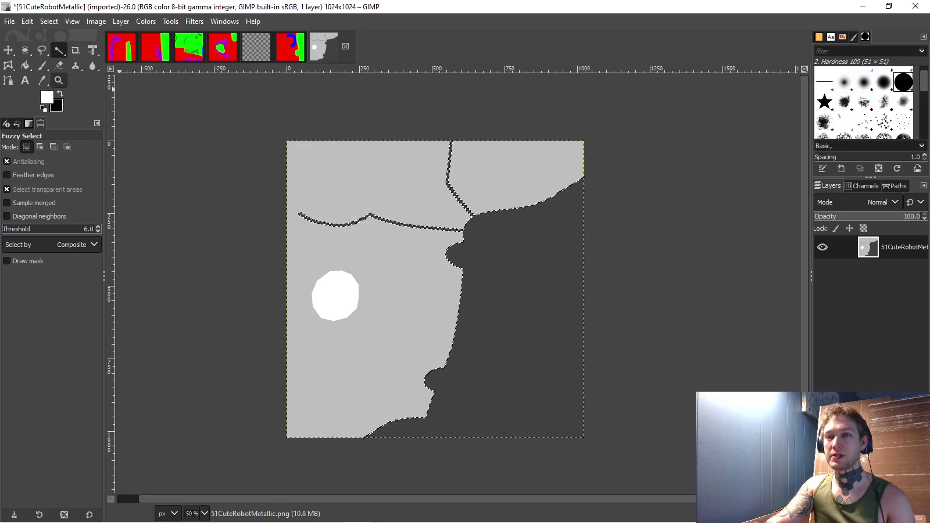
pyautogui.hotkey('shift', 'e')
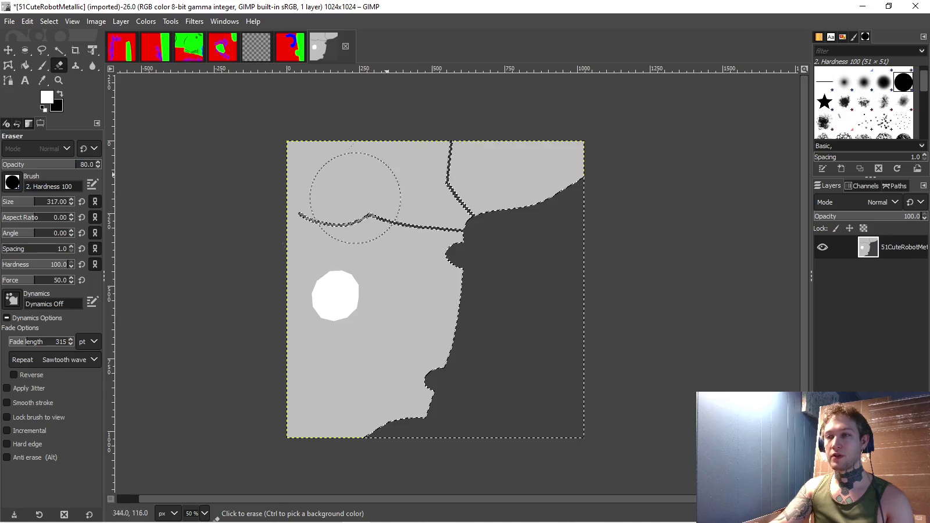
pyautogui.moveTo(517, 182); pyautogui.dragTo(312, 452)
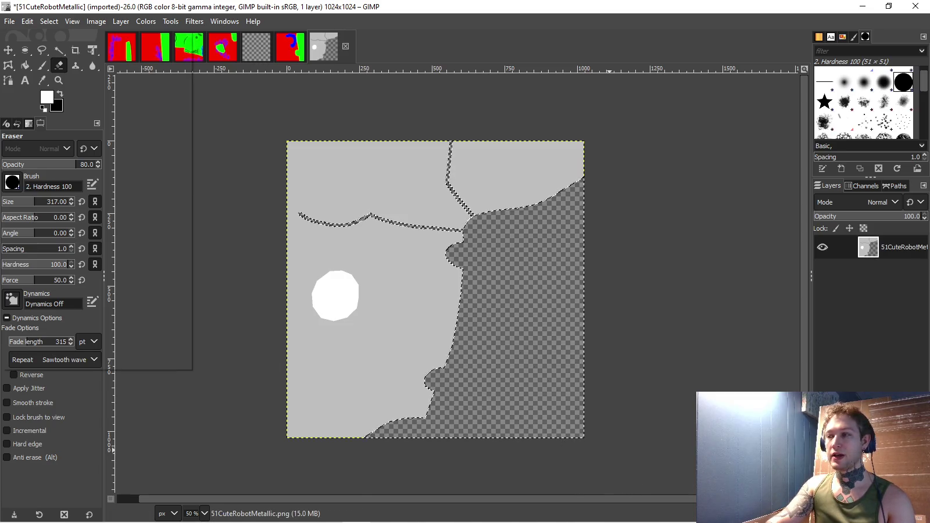
# - Overwrite 51CuteRobotMetallic.png and start Unity in Play mode
pyautogui.click(9, 21)
pyautogui.click(70, 202)
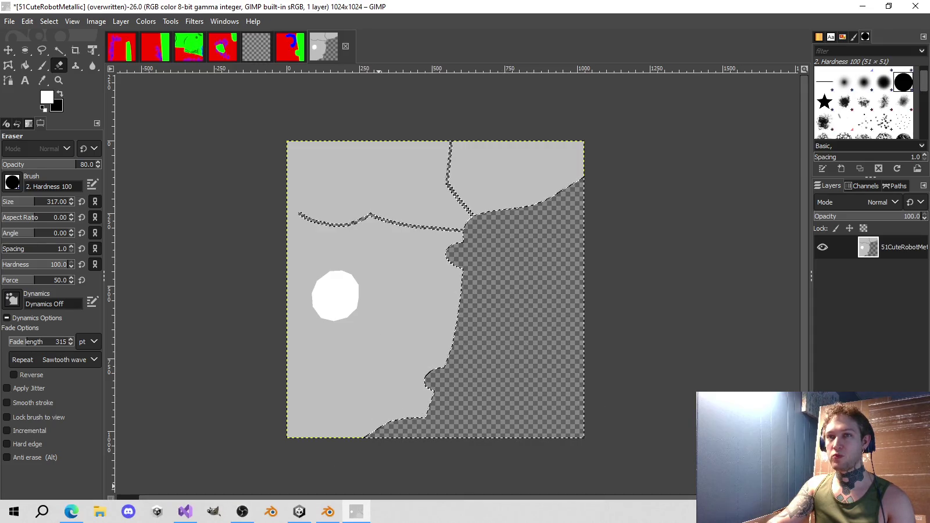
pyautogui.click(299, 511)
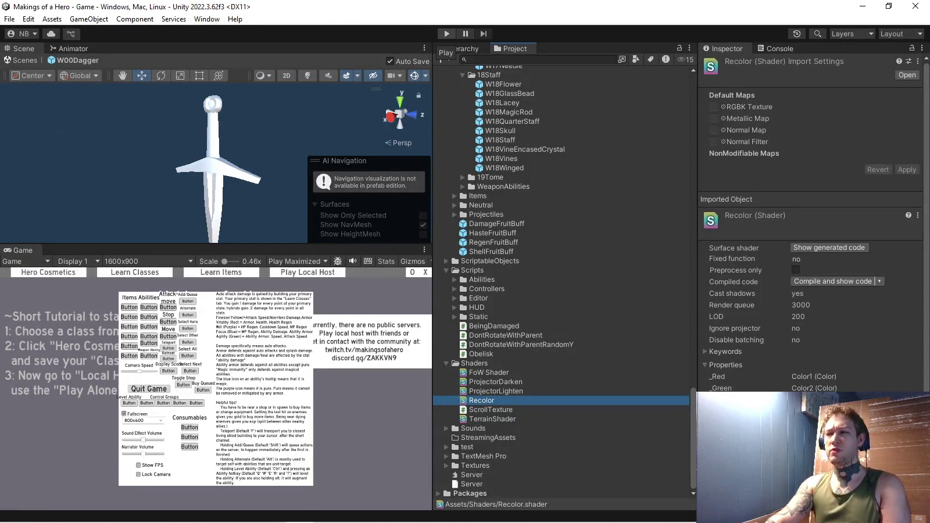
pyautogui.click(446, 33)
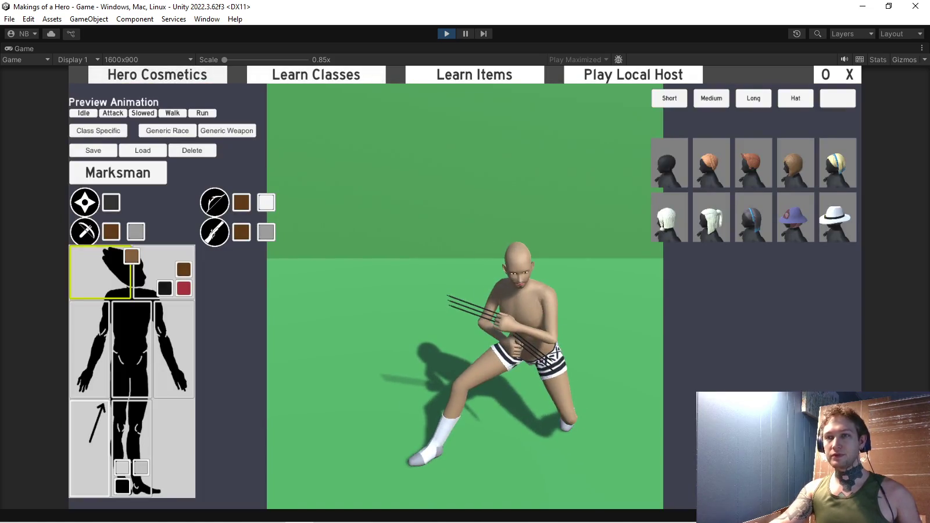
# - Choose the bronze robot race under Generic Race in Hero Cosmetics
pyautogui.click(85, 232)
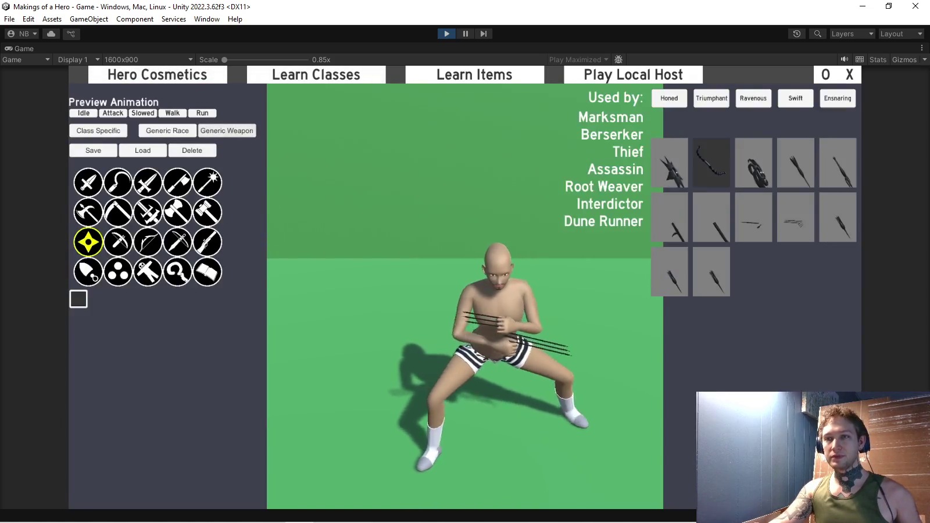
pyautogui.click(124, 176)
pyautogui.click(159, 176)
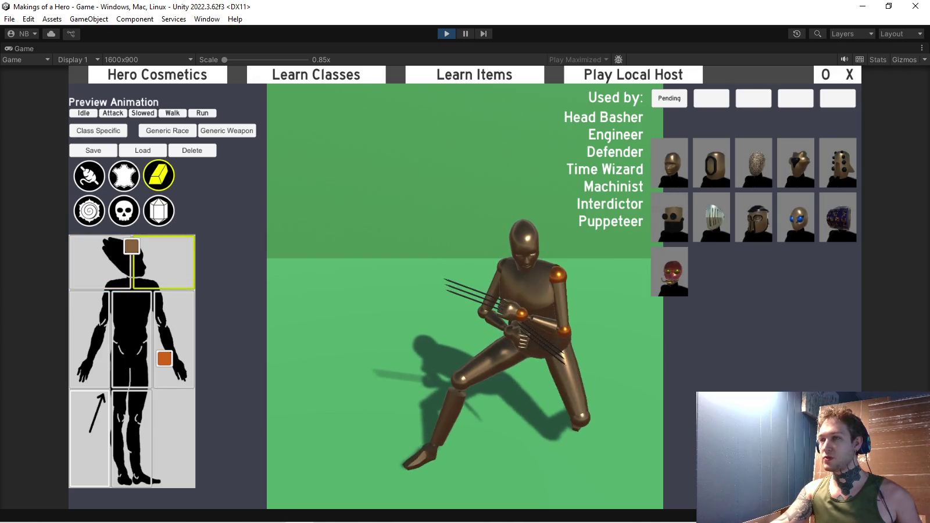
# - Preview the robot holding sickles and another weapon, then show its head cosmetics
pyautogui.click(227, 130)
pyautogui.click(118, 182)
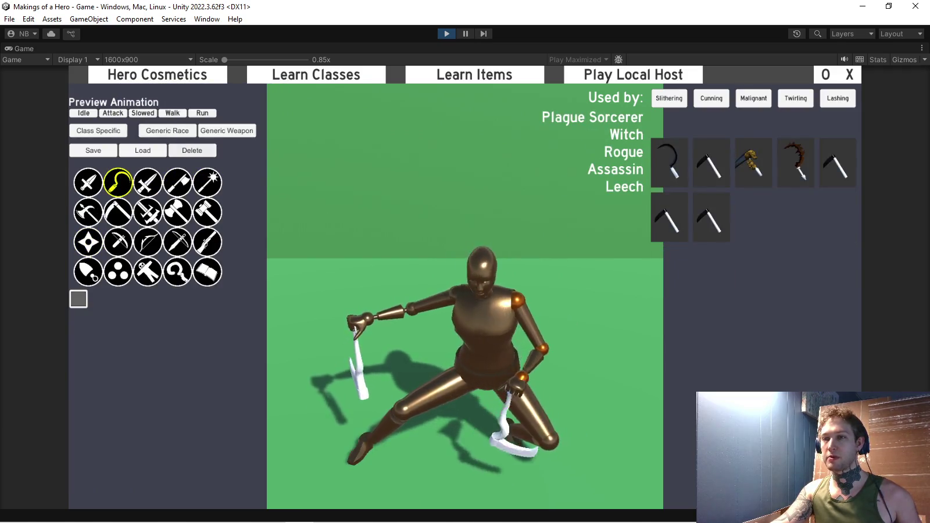
pyautogui.click(88, 183)
pyautogui.click(167, 131)
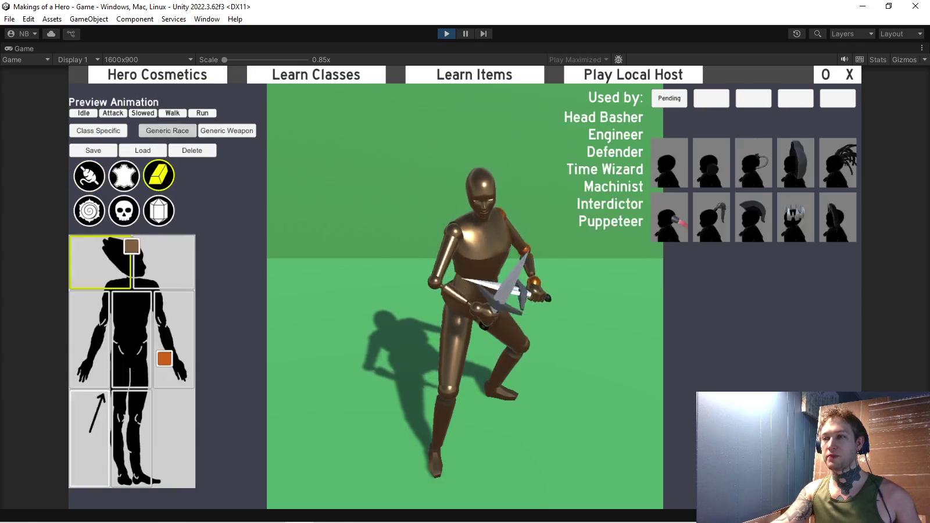
pyautogui.click(164, 262)
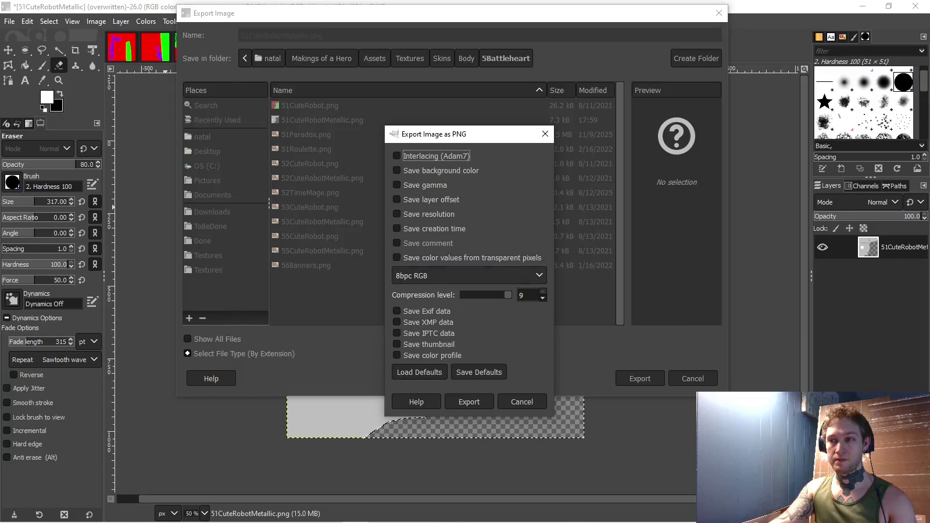
# - Export the mask as an 8bpc GRAYA PNG, then restart Unity's Play mode
pyautogui.click(470, 275)
pyautogui.click(413, 351)
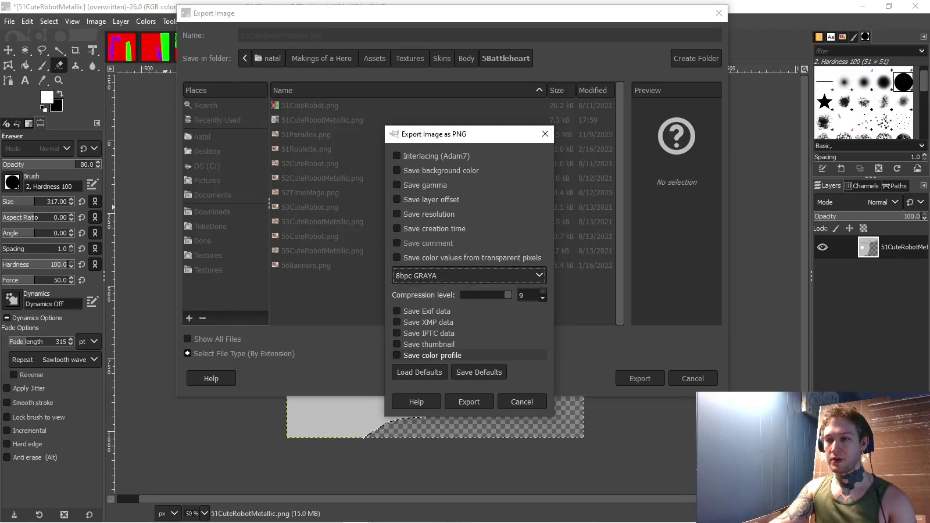
pyautogui.press('Escape')
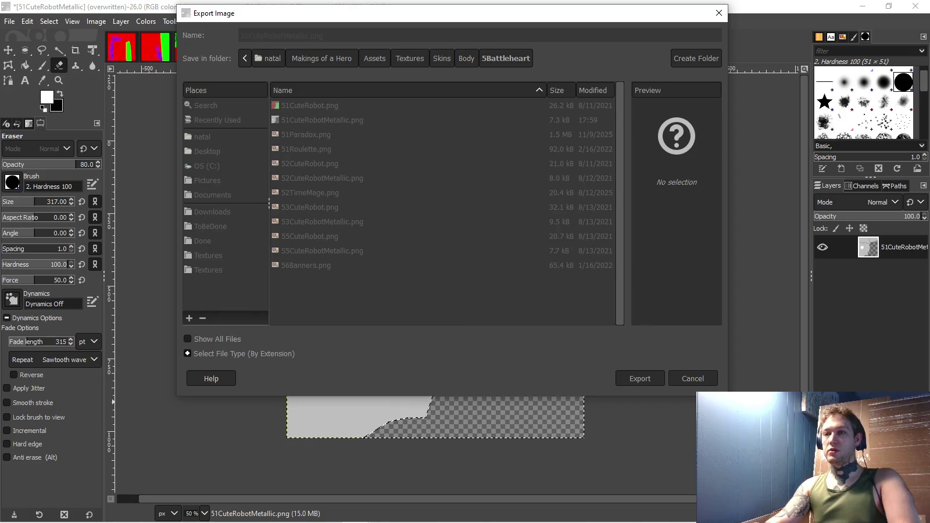
pyautogui.hotkey('alt', 'Tab')
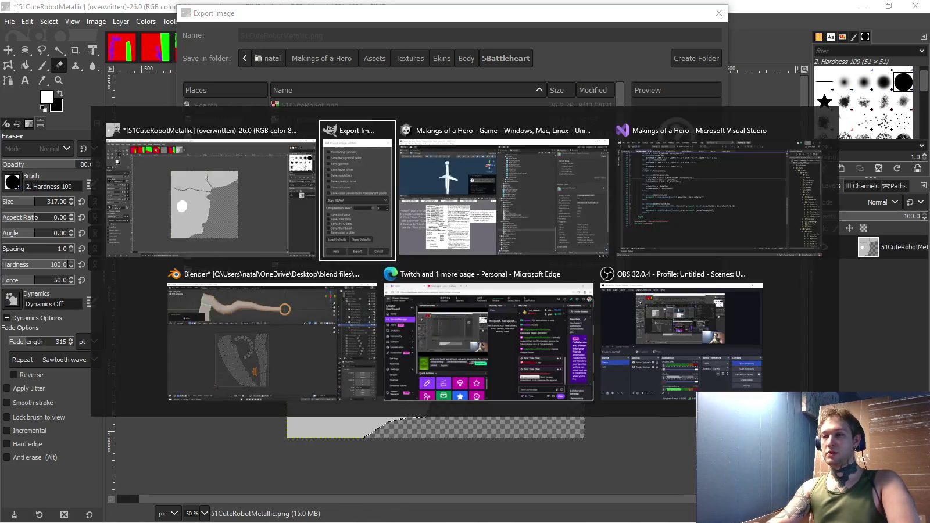
pyautogui.press('Return')
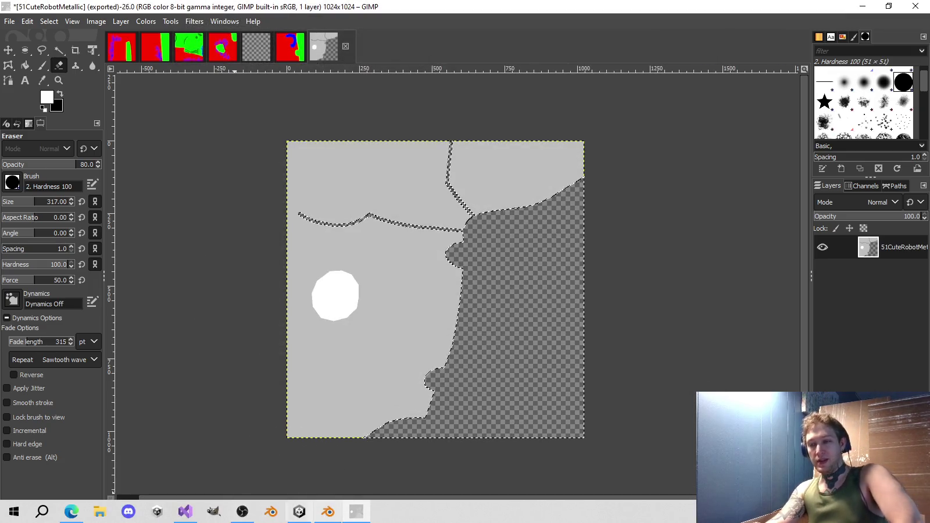
pyautogui.click(299, 512)
pyautogui.hotkey('ctrl', 'p')
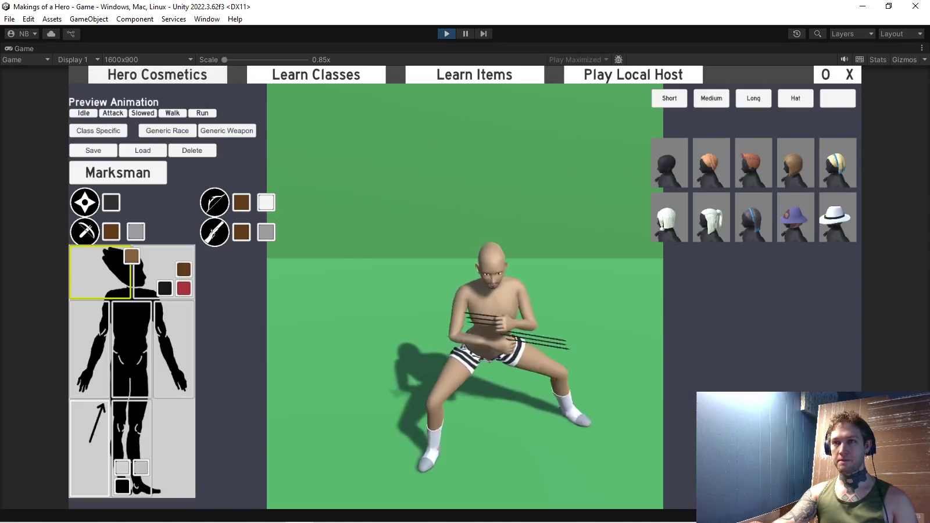
# - Give the bronze robot race a dark helmet, view its colour swatch, then stop the game
pyautogui.click(167, 130)
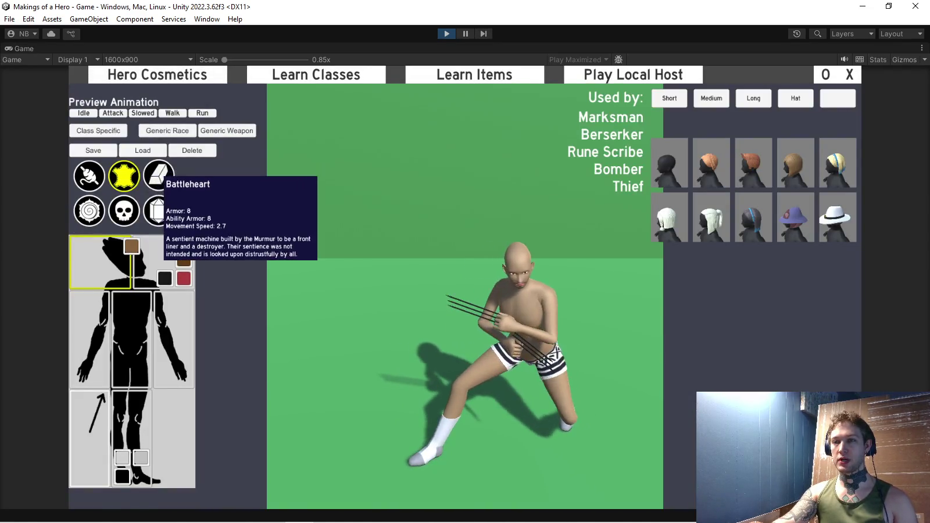
pyautogui.click(159, 176)
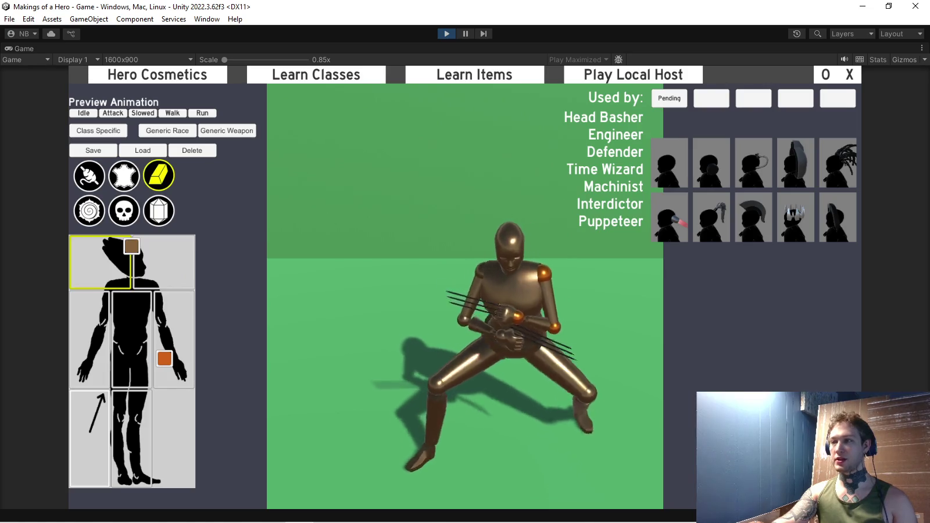
pyautogui.click(164, 262)
pyautogui.click(796, 217)
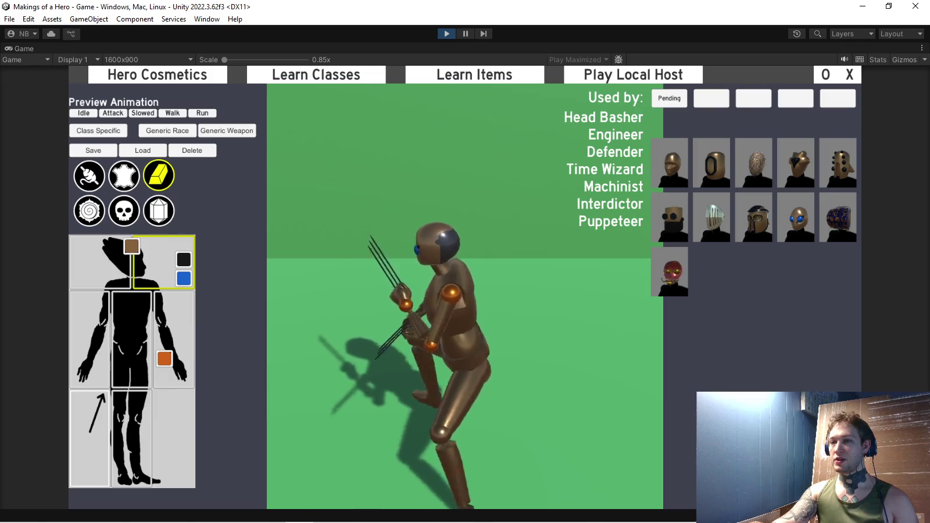
pyautogui.click(184, 260)
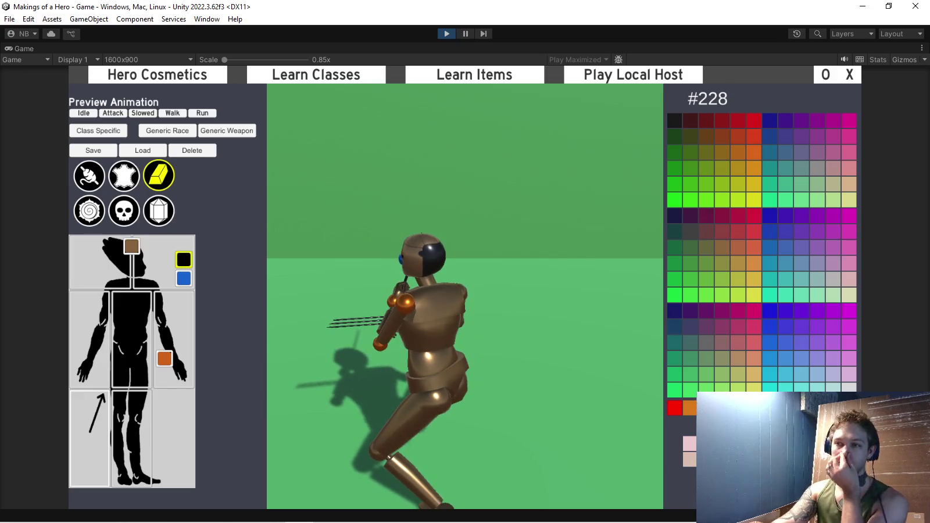
pyautogui.hotkey('ctrl', 'p')
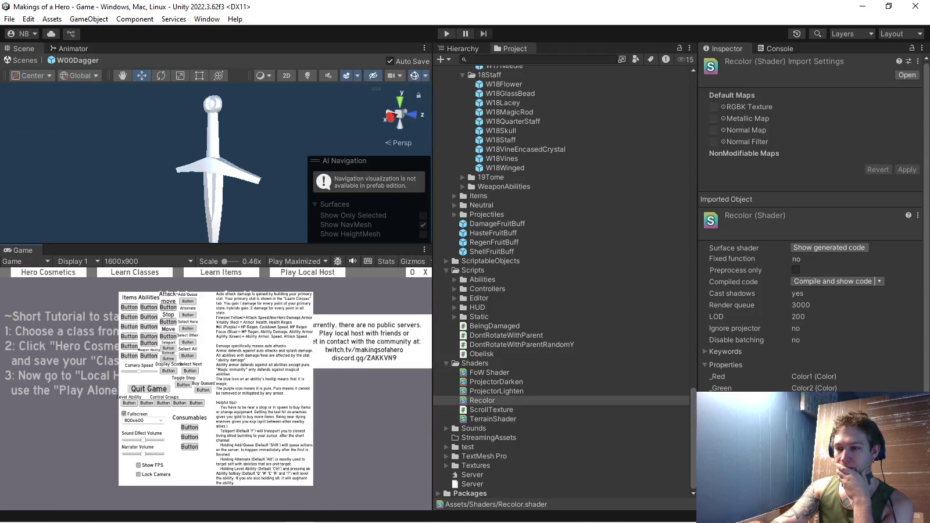
# - Set 51CuteRobotMetallic's Alpha Source to Input Texture Alpha in the 5Battleheart skins folder
pyautogui.scroll(-5, 561, 290)
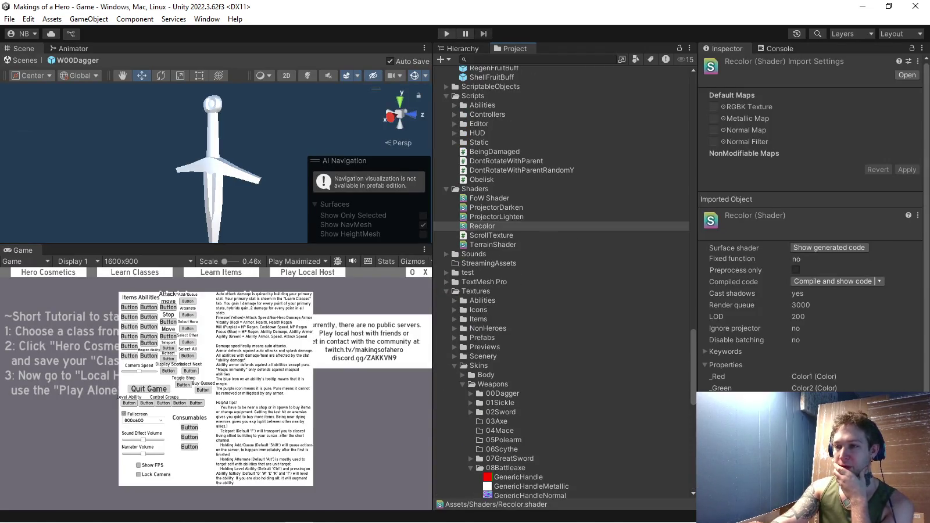
pyautogui.click(464, 375)
pyautogui.scroll(-4, 561, 279)
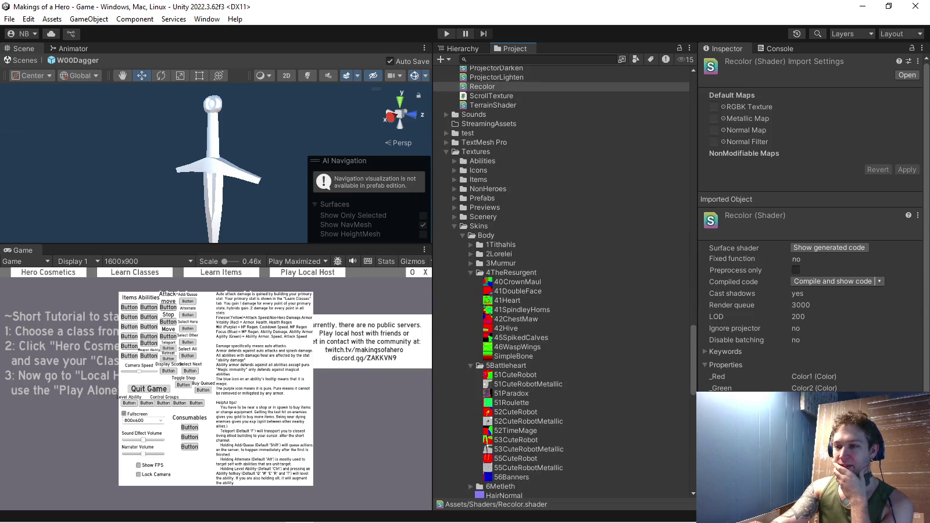
pyautogui.click(528, 384)
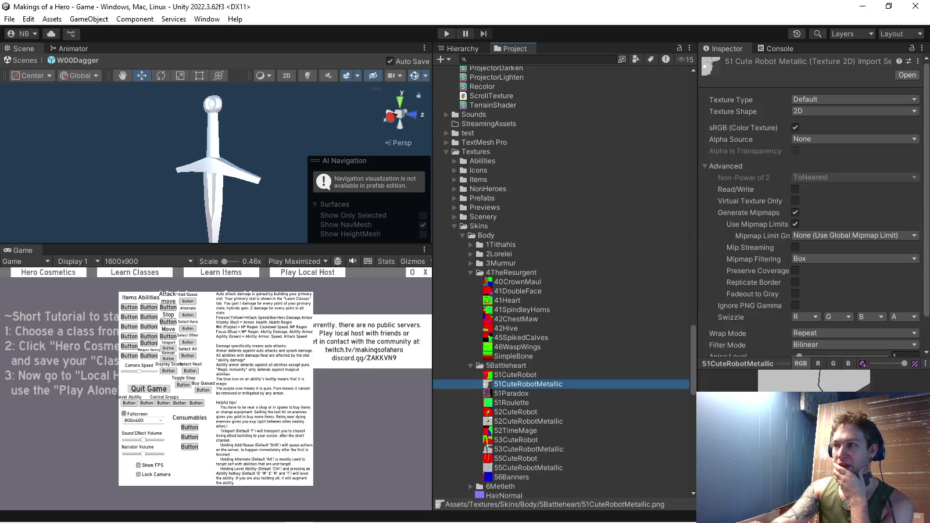
pyautogui.click(854, 139)
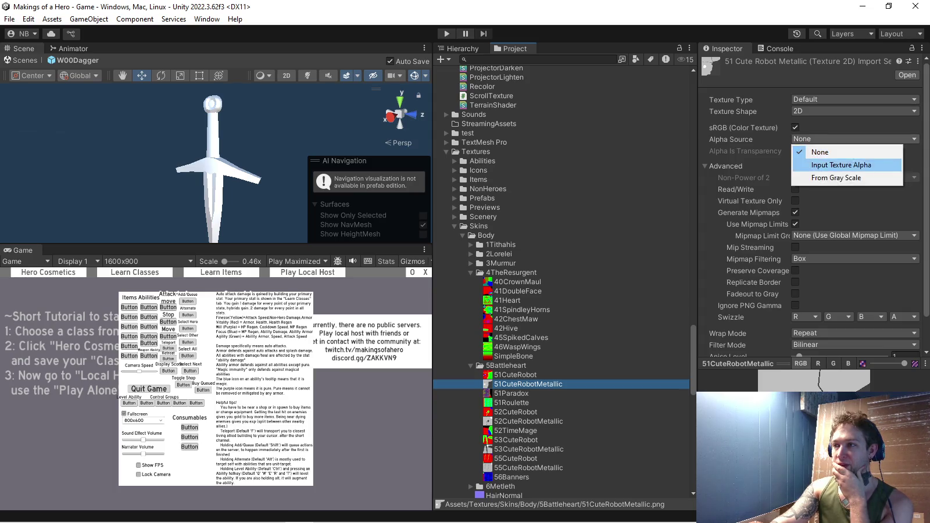
pyautogui.click(842, 165)
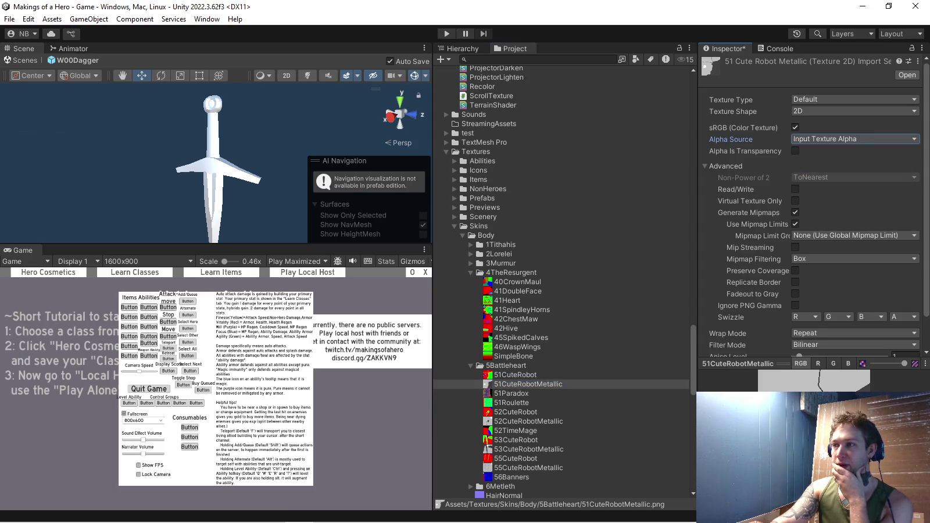
pyautogui.scroll(-3, 814, 209)
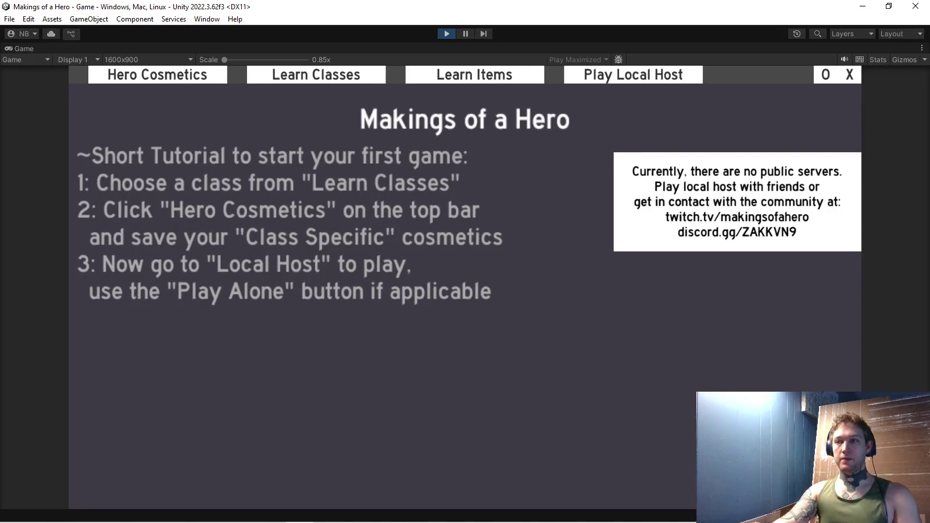
# - Equip the longbow, Battleheart race and blue-eyed bronze helmet, then open the helmet palette
pyautogui.click(157, 74)
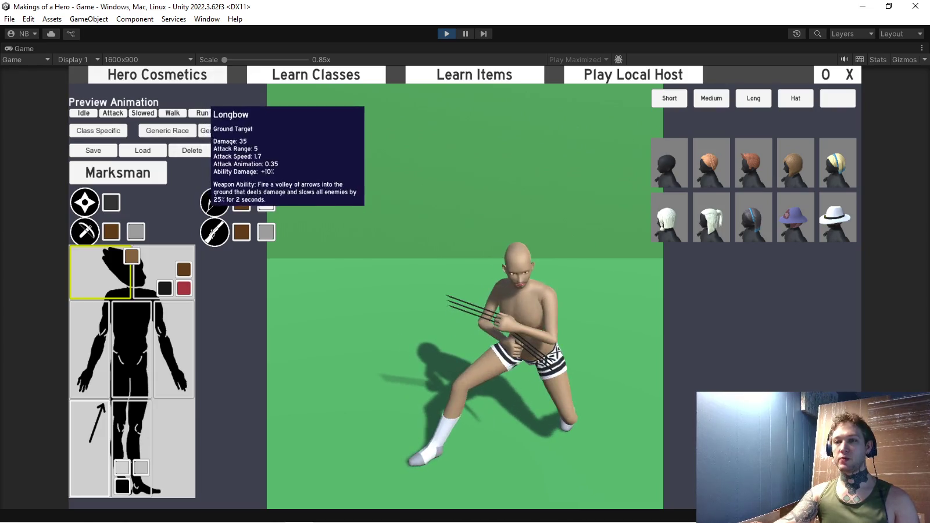
pyautogui.click(215, 202)
pyautogui.click(167, 130)
pyautogui.click(158, 175)
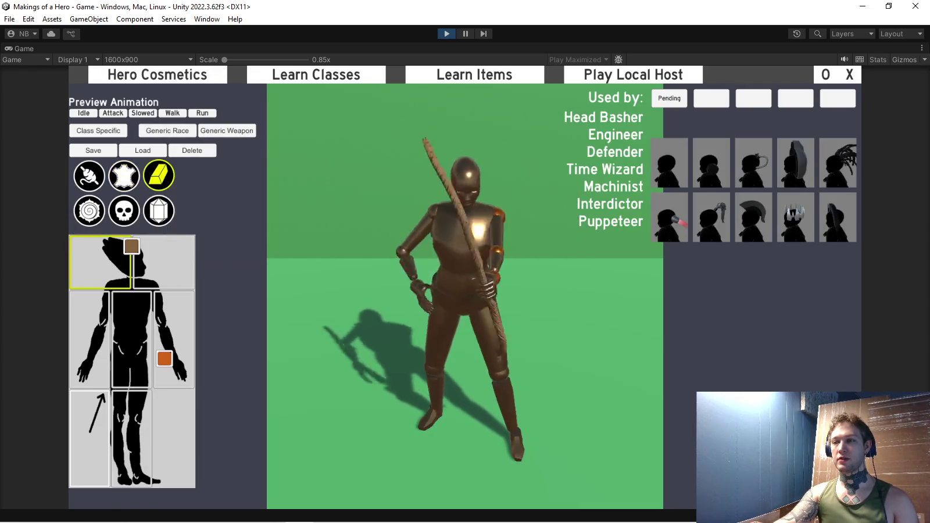
pyautogui.click(164, 262)
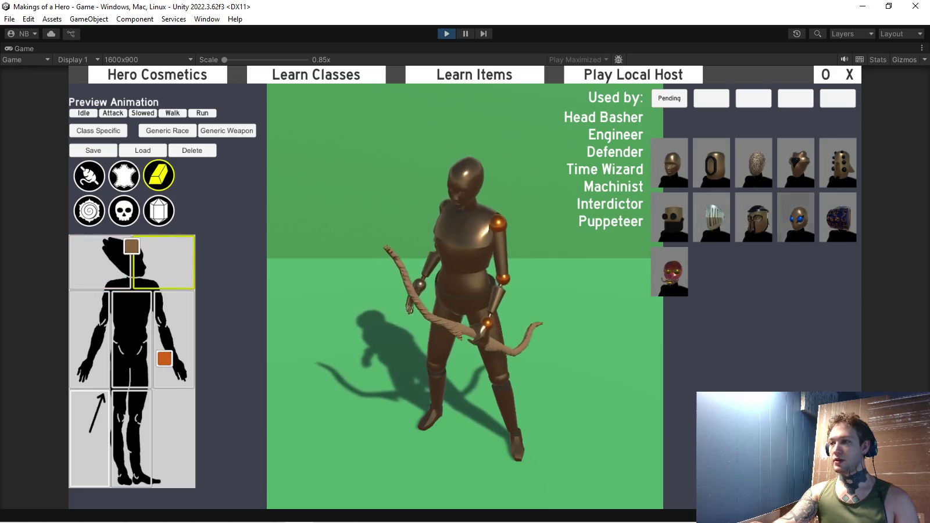
pyautogui.click(796, 217)
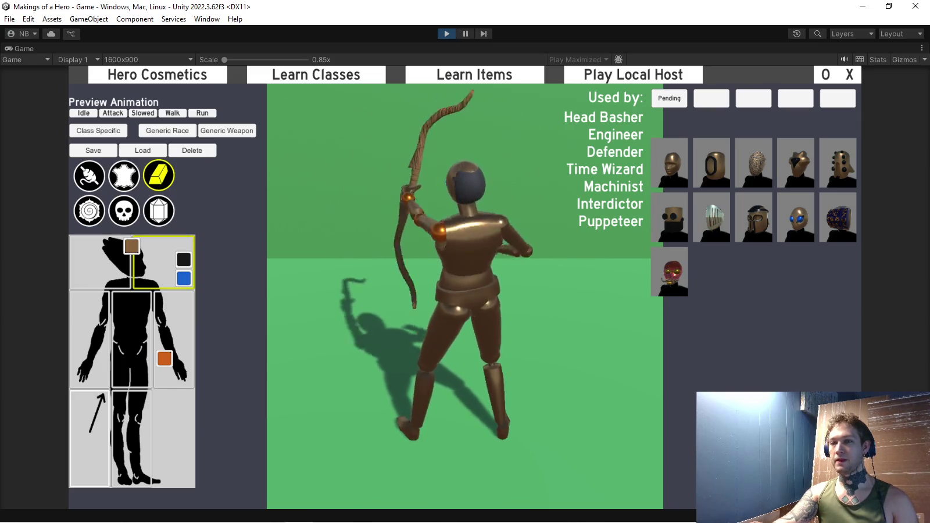
pyautogui.click(184, 260)
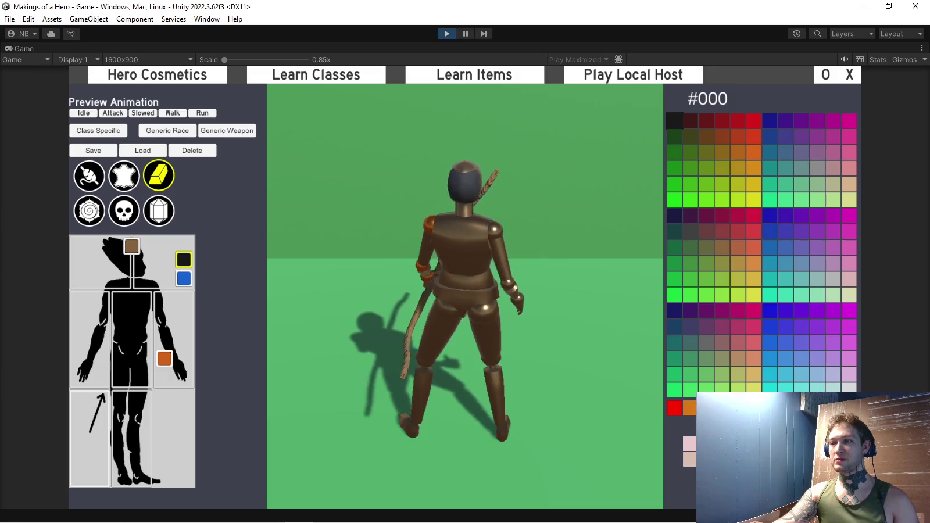
# - Try light grey on the helmet, then light grey, red and finally orange on the body
pyautogui.click(849, 386)
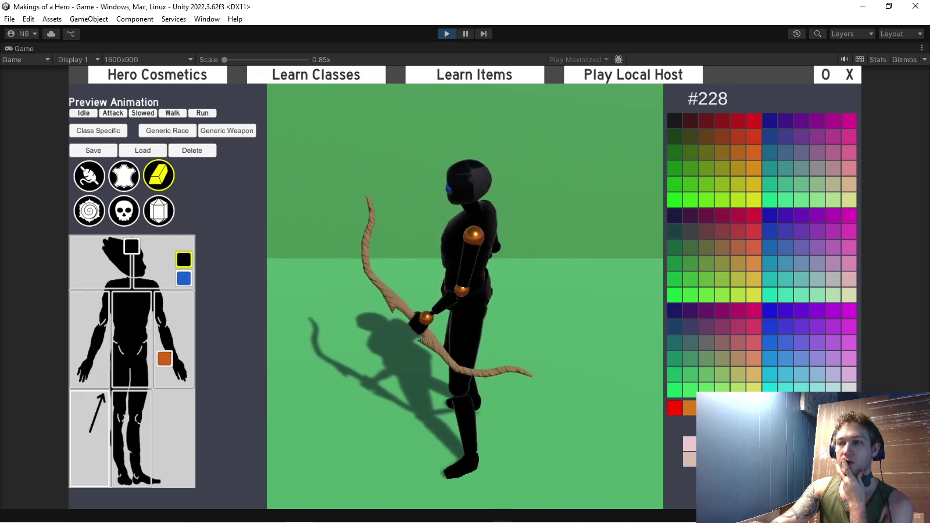
pyautogui.click(132, 245)
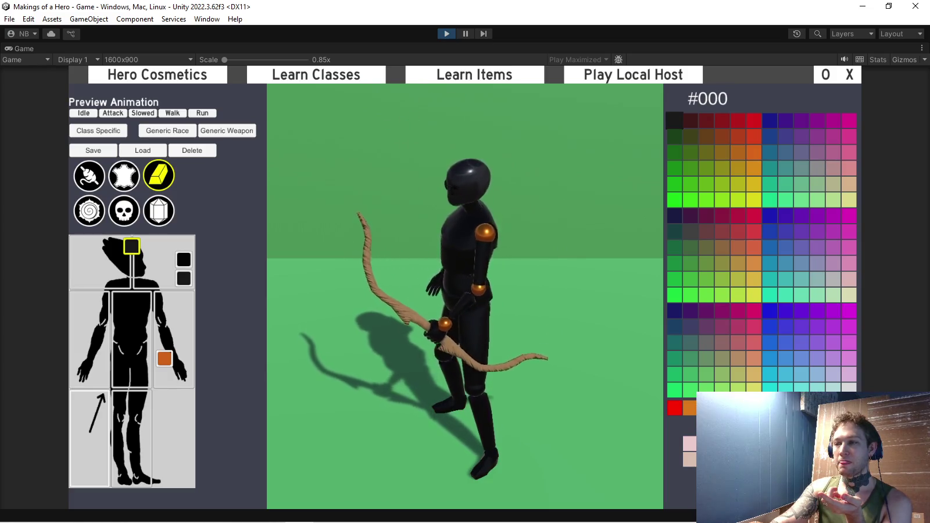
pyautogui.click(849, 387)
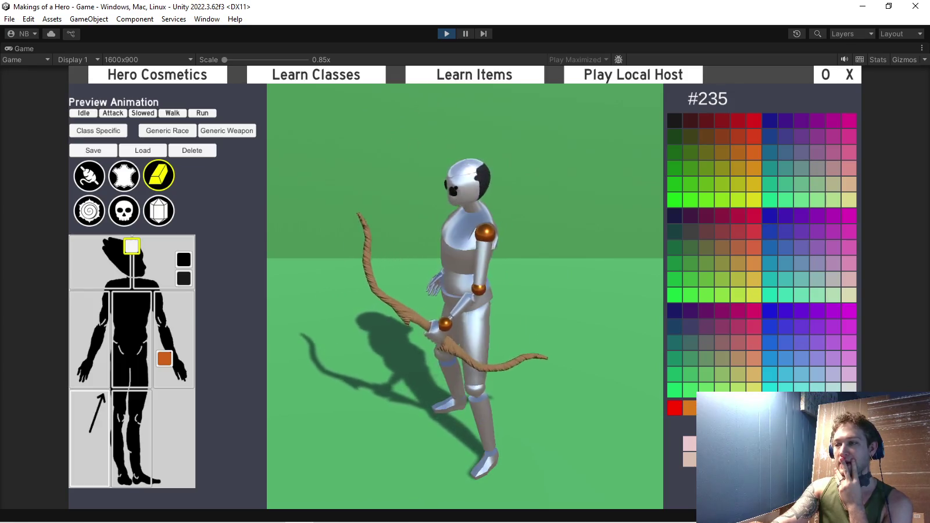
pyautogui.click(674, 407)
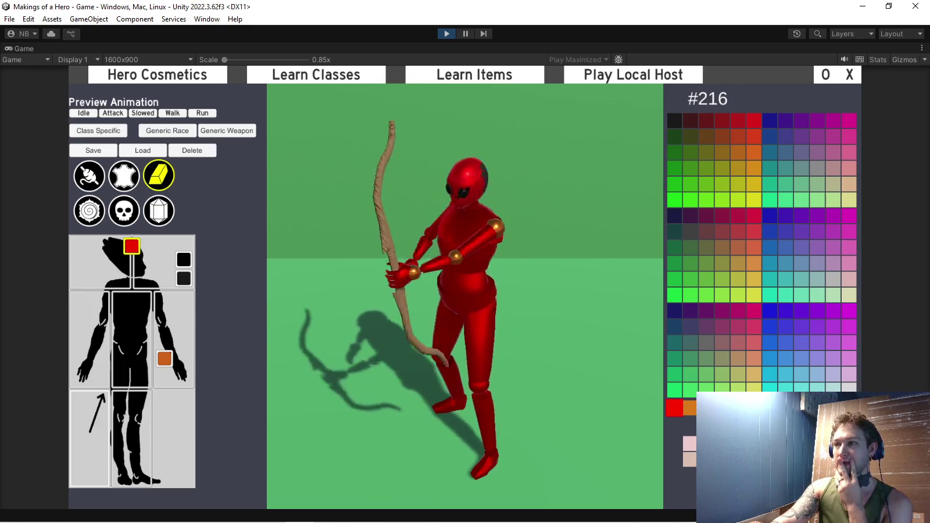
pyautogui.click(753, 120)
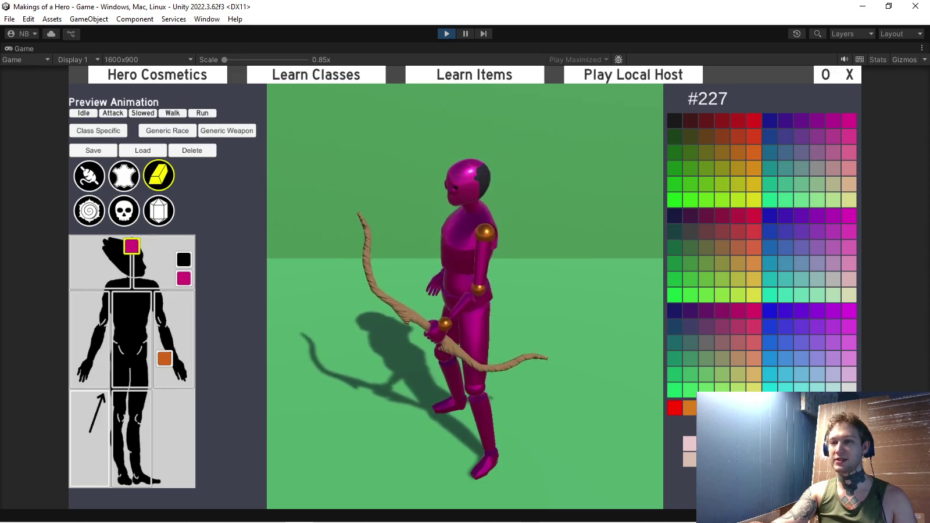
pyautogui.click(753, 152)
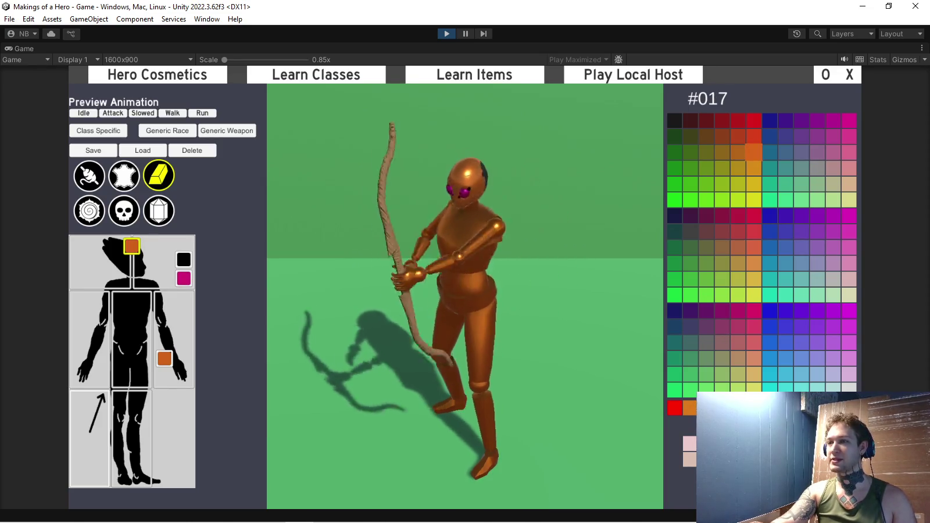
# - Recolour the helmet black then white, stop the game and switch to GIMP
pyautogui.click(184, 259)
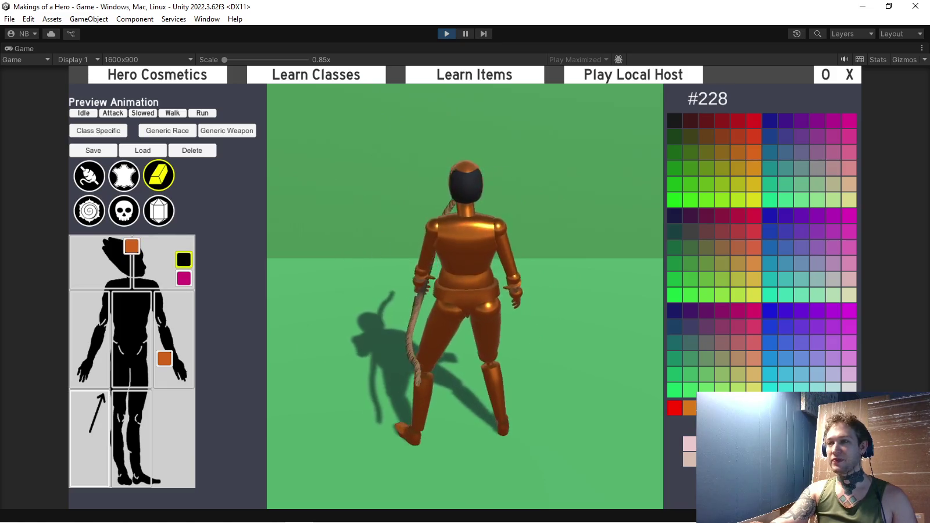
pyautogui.click(674, 121)
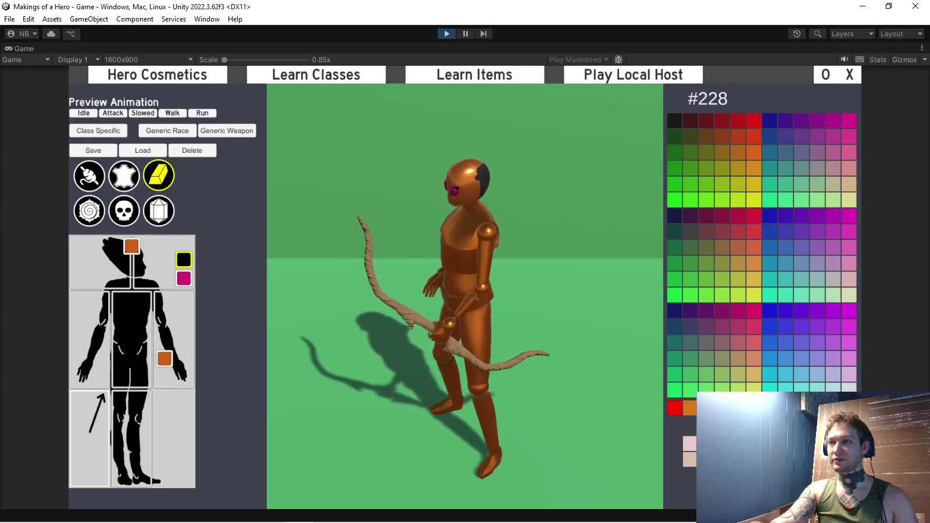
pyautogui.click(786, 423)
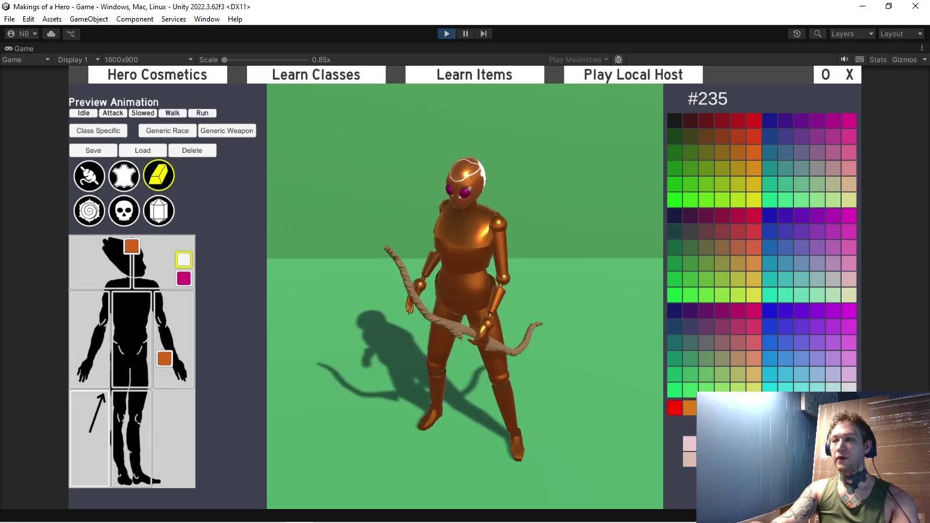
pyautogui.hotkey('ctrl', 'p')
pyautogui.hotkey('alt', 'Tab')
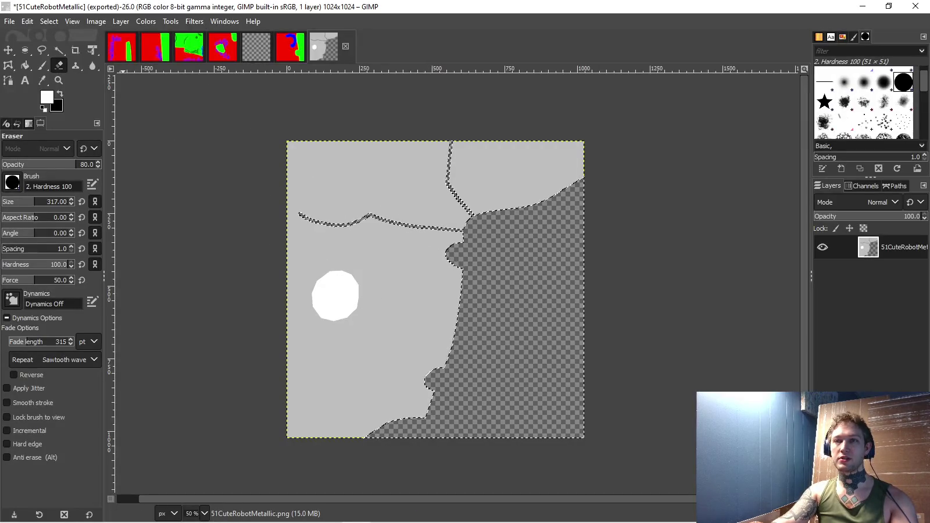
# - Open the 52, 53 and 55CuteRobotMetallic masks in GIMP
pyautogui.click(9, 21)
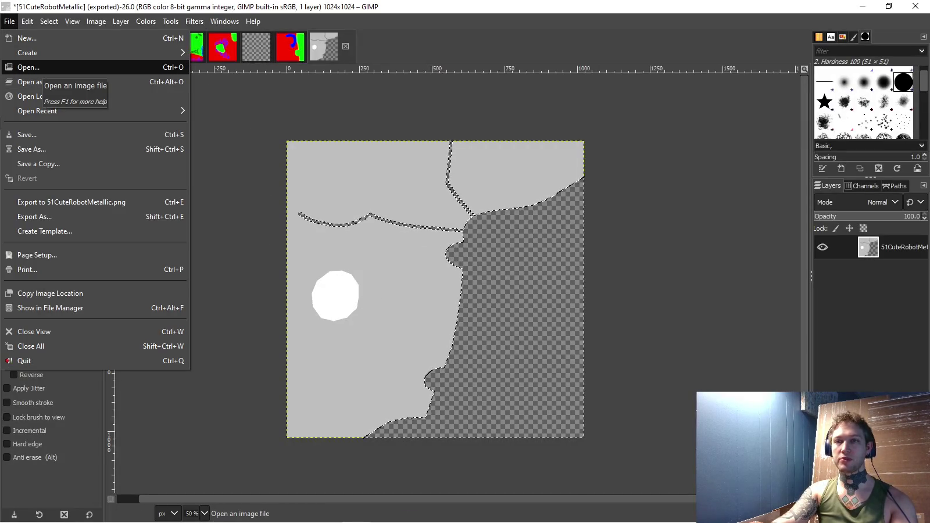
pyautogui.click(29, 67)
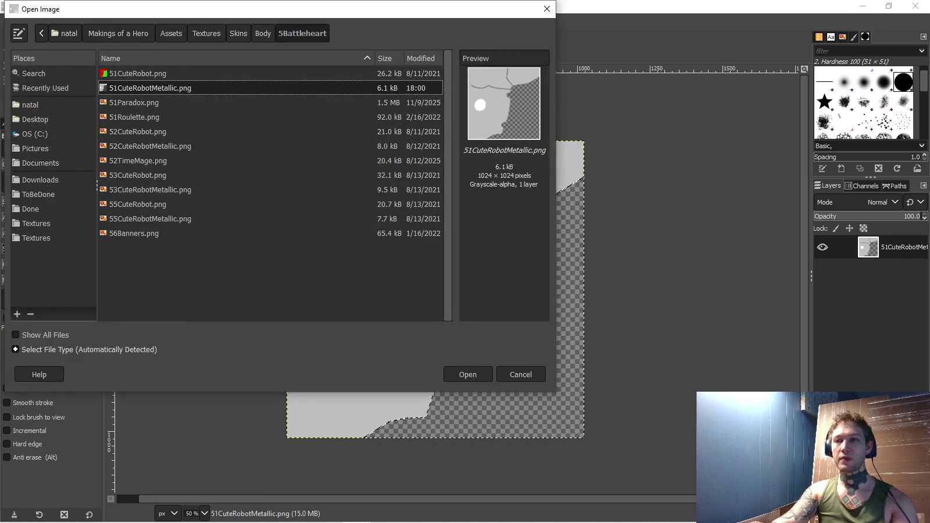
pyautogui.click(150, 146)
pyautogui.keyDown('ctrl'); pyautogui.click(150, 189); pyautogui.keyUp('ctrl')
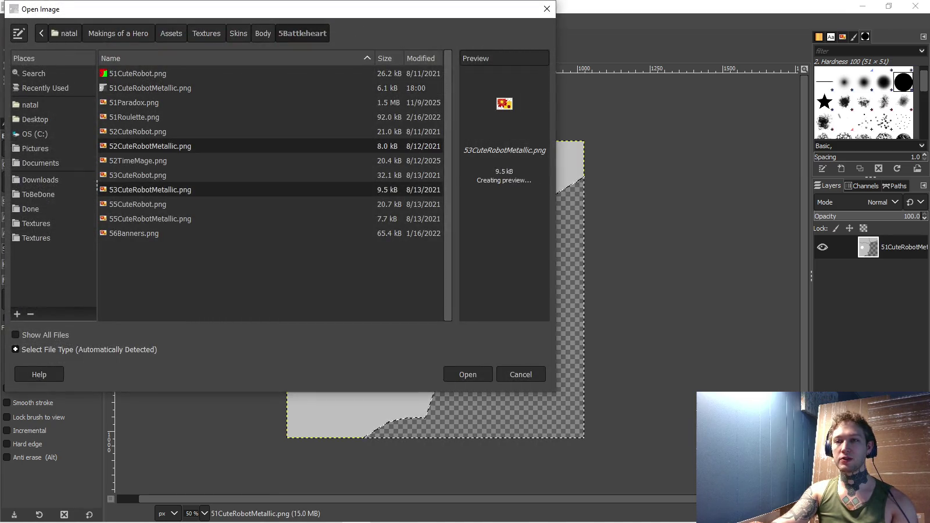
pyautogui.keyDown('ctrl'); pyautogui.click(150, 219); pyautogui.keyUp('ctrl')
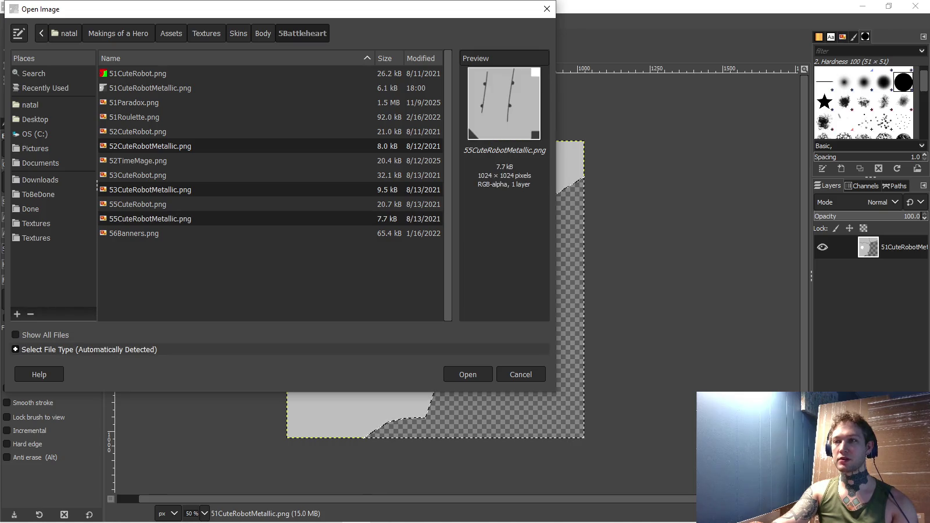
pyautogui.press('Return')
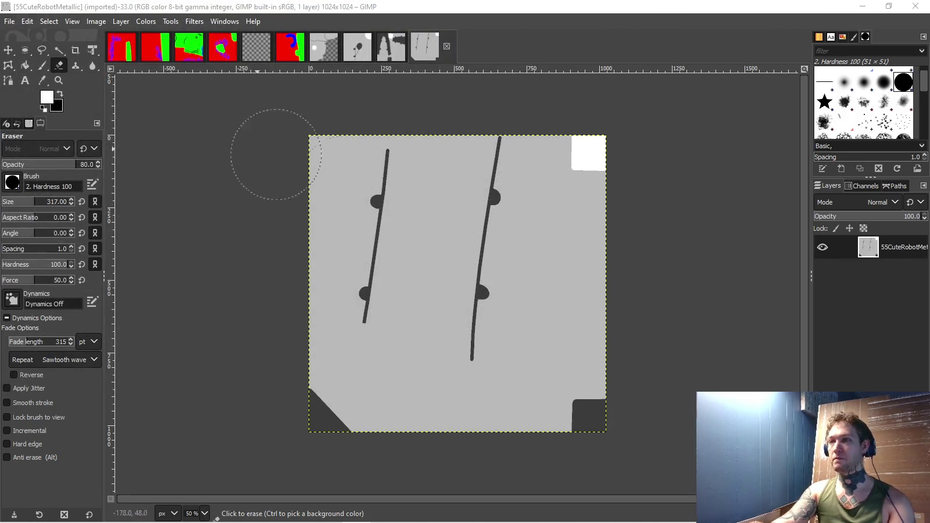
# - Erase 55CuteRobotMetallic's dark triangle and right line, and overwrite its PNG
pyautogui.press('u')
pyautogui.click(323, 416)
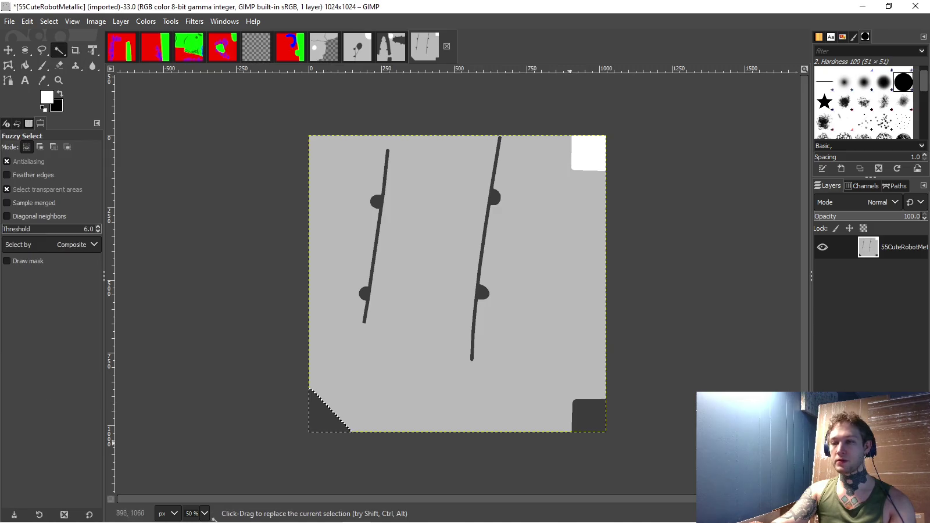
pyautogui.keyDown('shift'); pyautogui.click(480, 279); pyautogui.keyUp('shift')
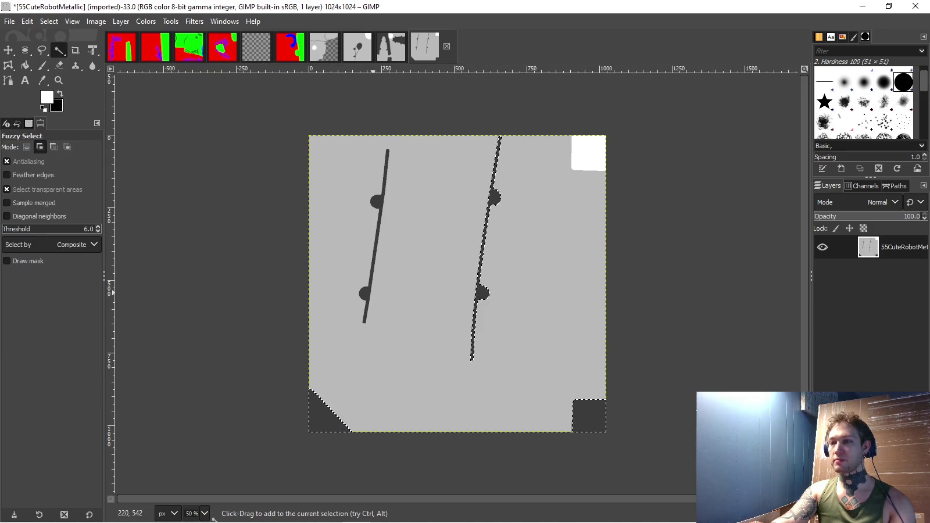
pyautogui.hotkey('shift', 'e')
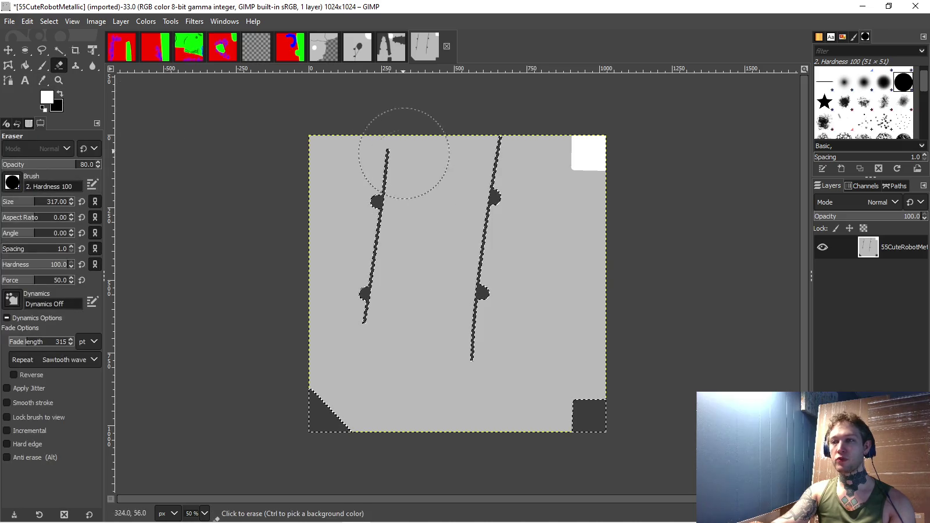
pyautogui.moveTo(628, 436); pyautogui.dragTo(229, 418)
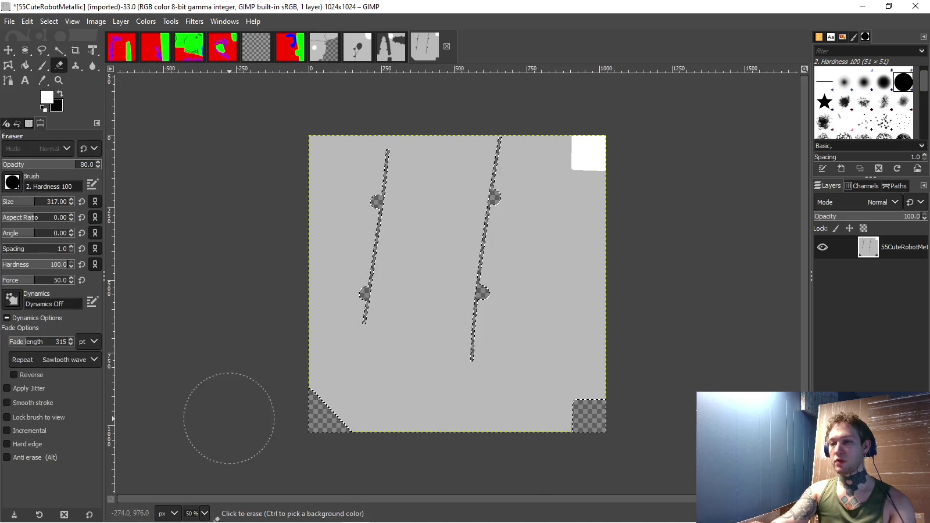
pyautogui.click(9, 21)
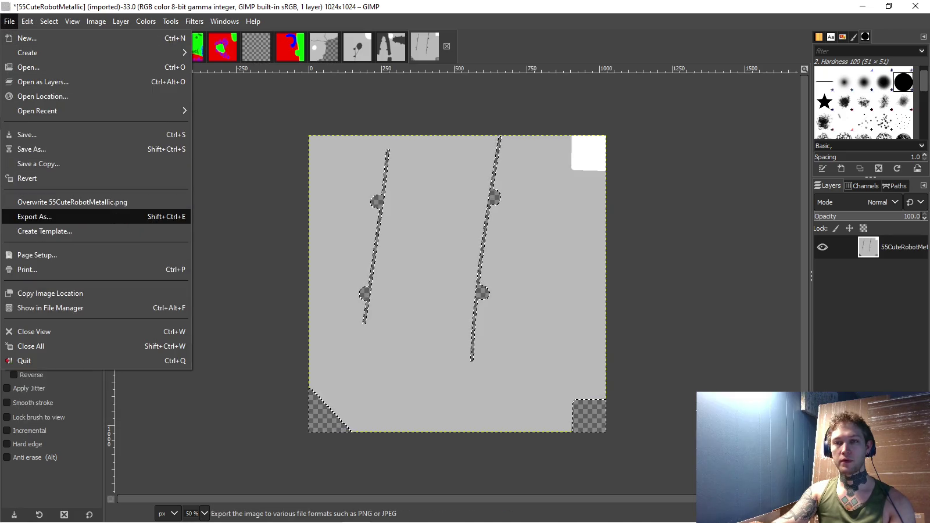
pyautogui.click(70, 202)
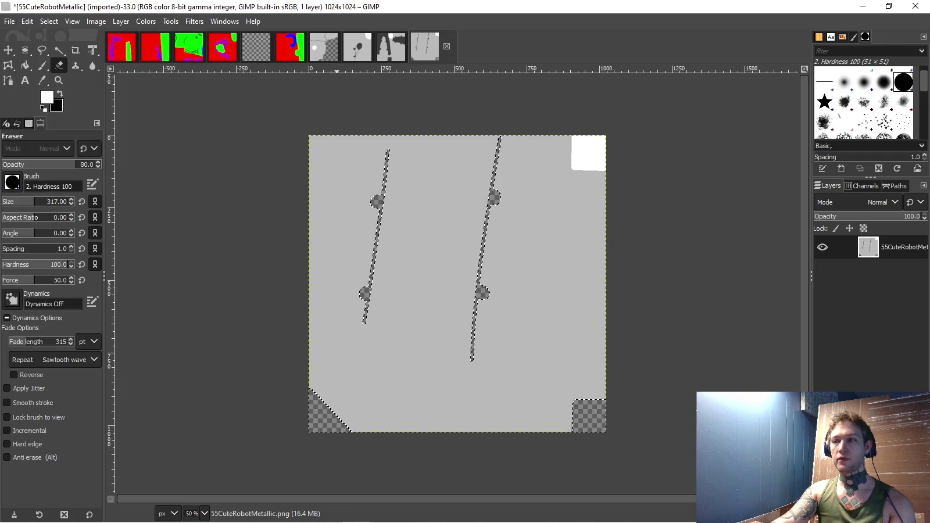
pyautogui.hotkey('ctrl', 'shift', 'Tab')
# - Erase 53CuteRobotMetallic's dark regions to transparency and overwrite its PNG
pyautogui.press('u')
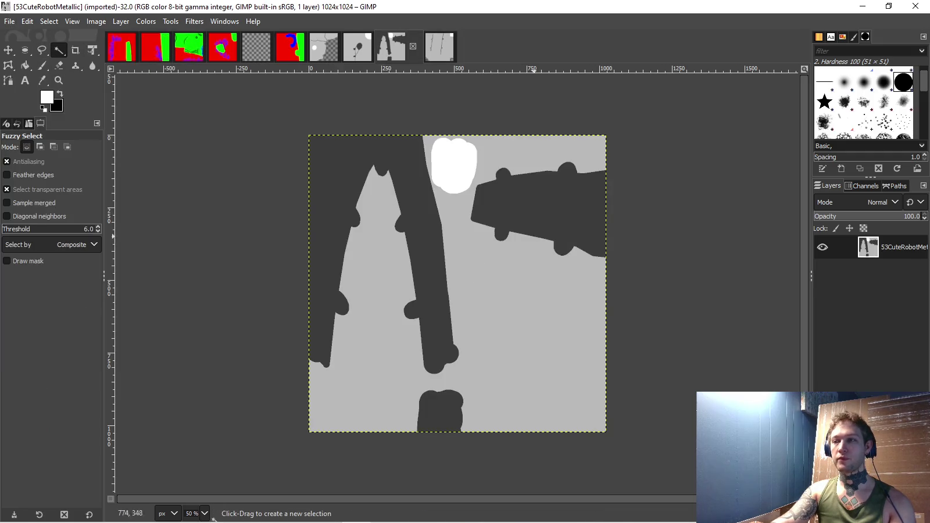
pyautogui.click(552, 215)
pyautogui.keyDown('shift'); pyautogui.click(433, 273); pyautogui.keyUp('shift')
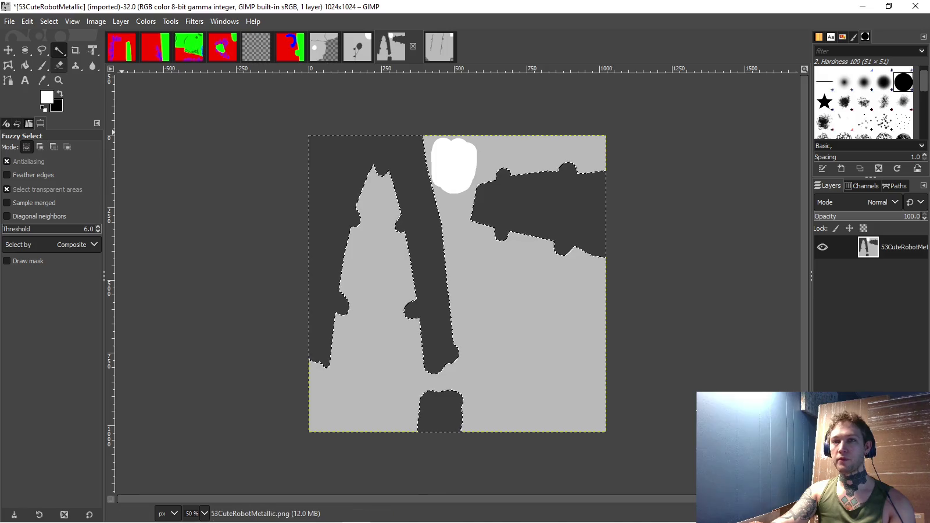
pyautogui.click(58, 64)
pyautogui.moveTo(325, 151)
pyautogui.mouseDown()
pyautogui.moveTo(693, 257)
pyautogui.moveTo(365, 382)
pyautogui.mouseUp()
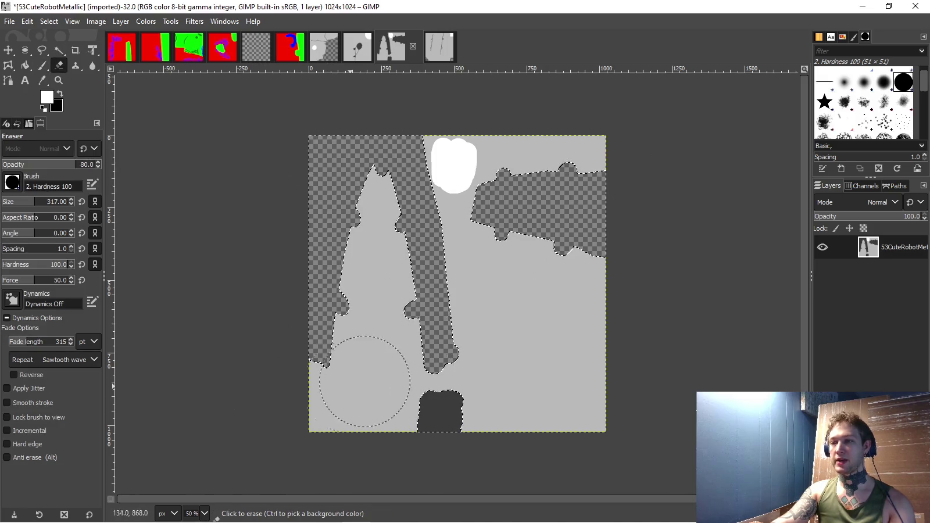
pyautogui.click(420, 444)
pyautogui.click(9, 21)
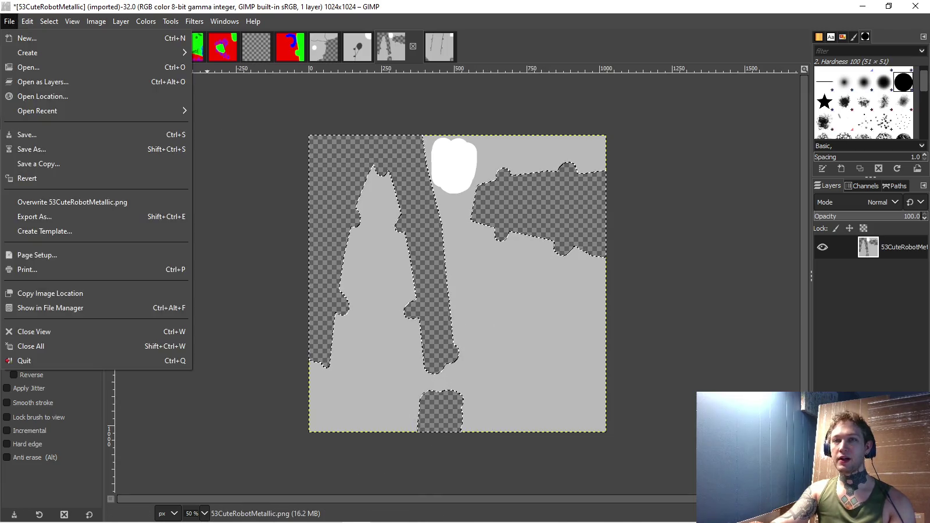
pyautogui.click(69, 202)
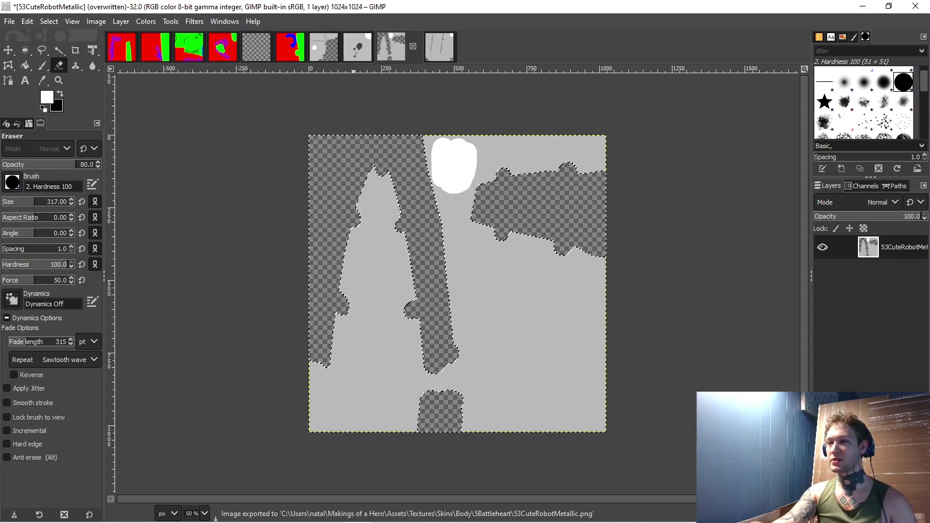
# - Erase the dark plant shape in 52CuteRobotMetallic, overwrite its PNG, and return to Unity
pyautogui.hotkey('ctrl', 'shift', 'Tab')
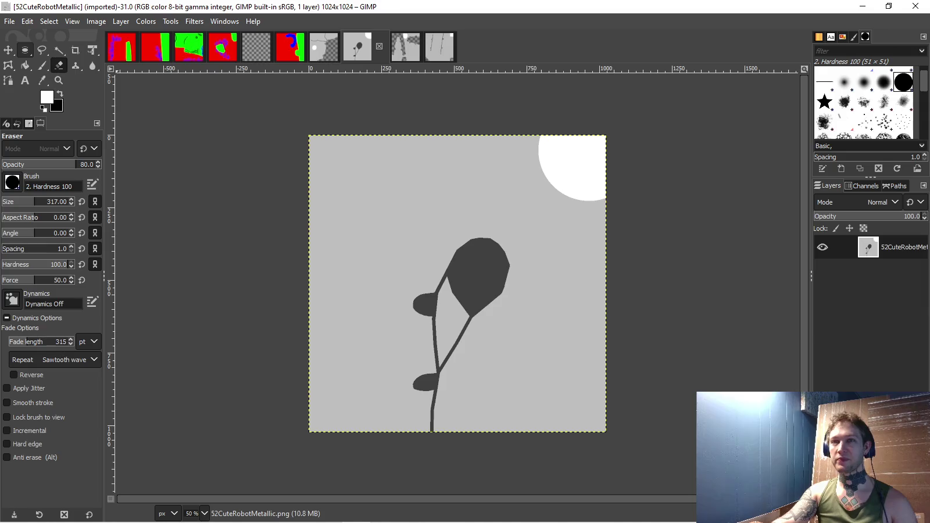
pyautogui.click(42, 50)
pyautogui.click(416, 262)
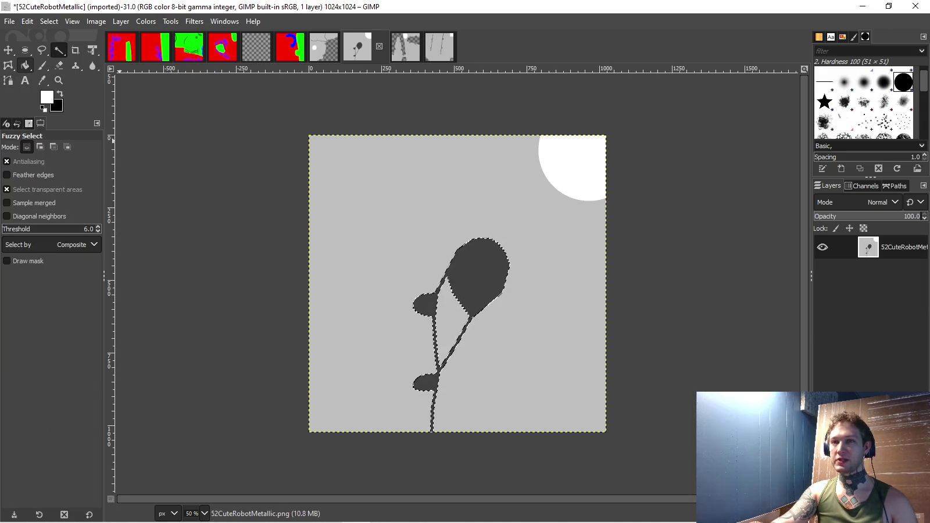
pyautogui.hotkey('shift', 'e')
pyautogui.moveTo(482, 266); pyautogui.dragTo(445, 452)
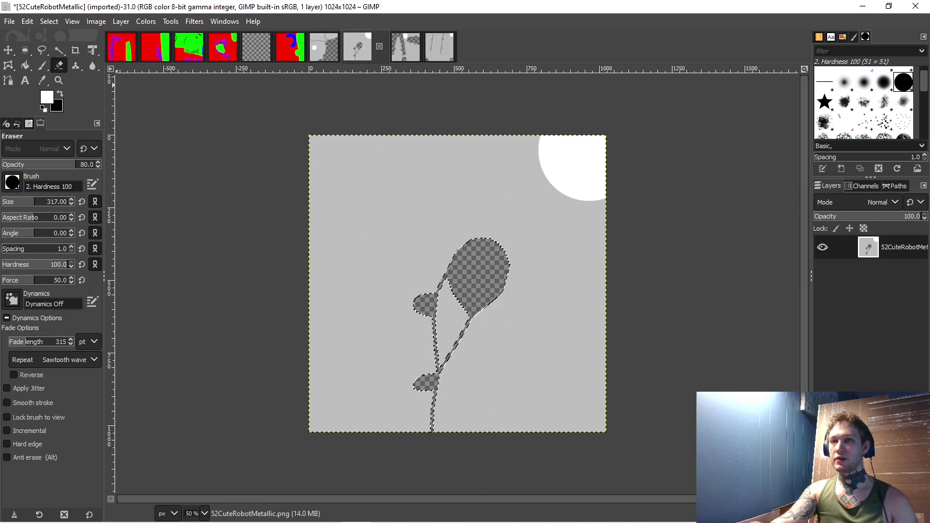
pyautogui.click(9, 21)
pyautogui.click(64, 202)
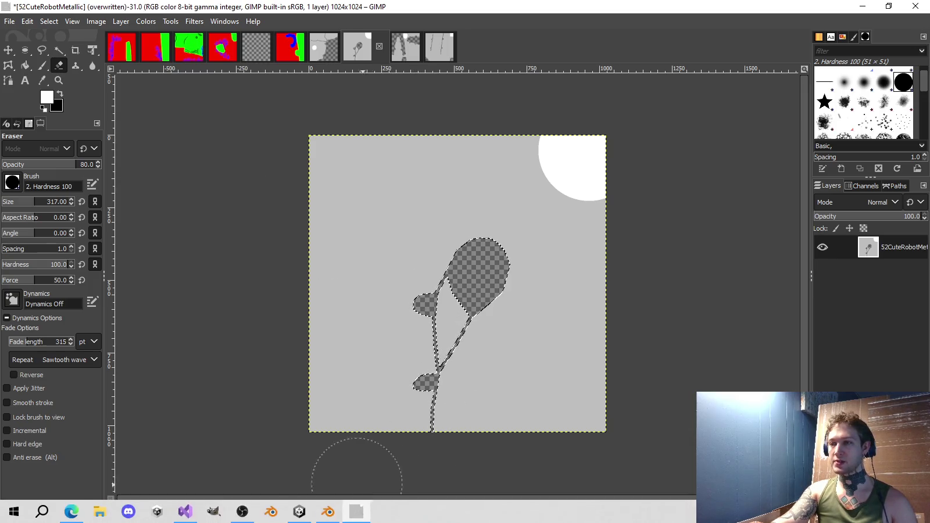
pyautogui.click(300, 512)
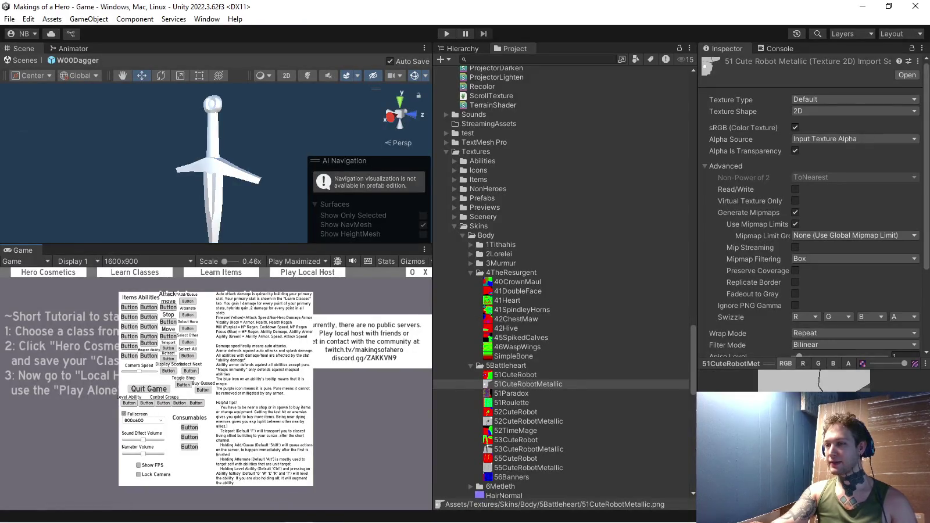
# - Set Alpha Source to Input Texture Alpha on the 52, 53 and 55 CuteRobotMetallic textures, then enter Play mode
pyautogui.click(527, 421)
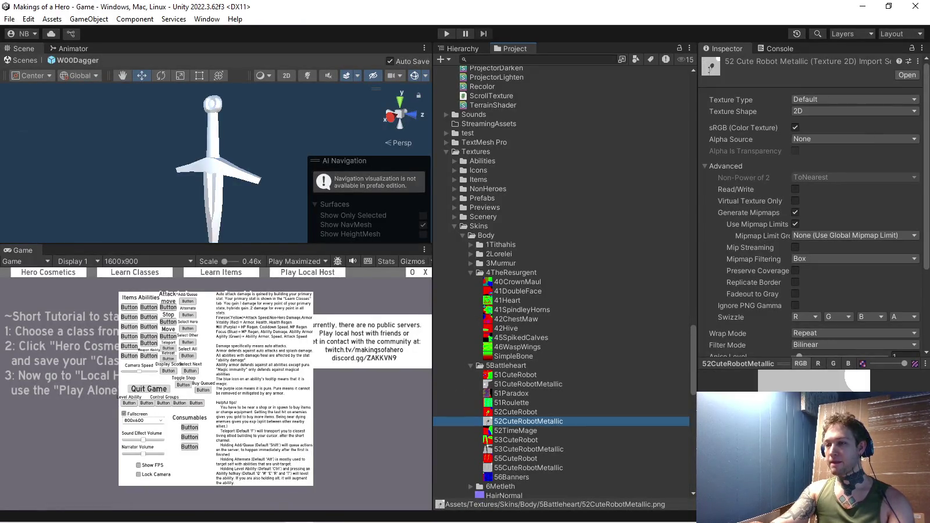
pyautogui.keyDown('ctrl'); pyautogui.click(528, 449); pyautogui.keyUp('ctrl')
pyautogui.keyDown('ctrl'); pyautogui.click(528, 468); pyautogui.keyUp('ctrl')
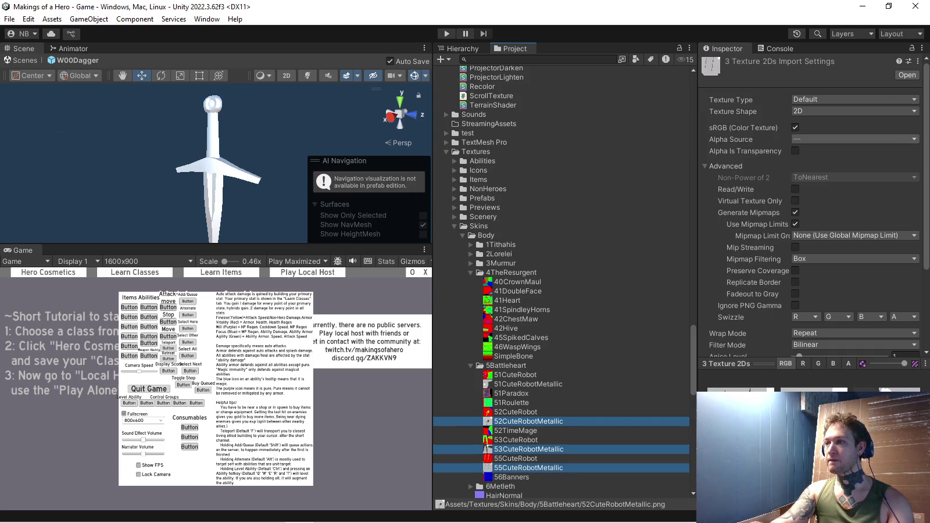
pyautogui.click(854, 139)
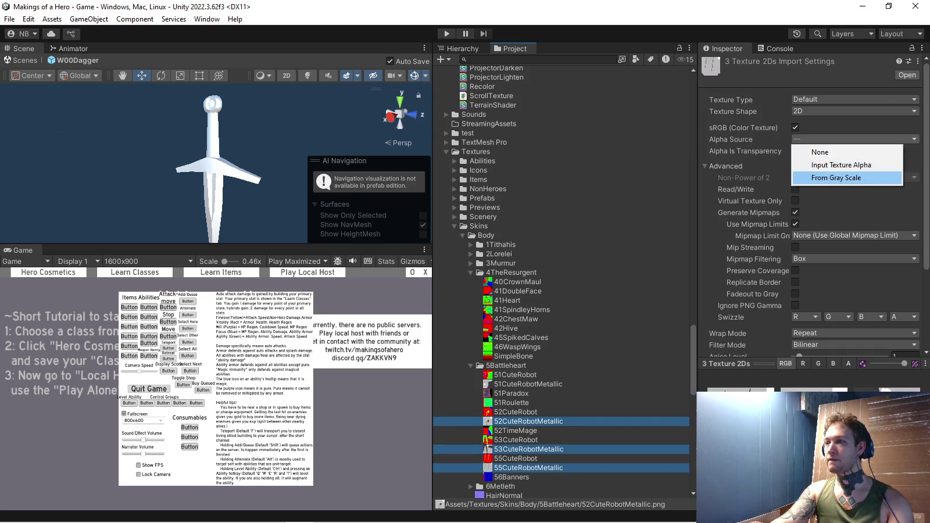
pyautogui.click(841, 164)
pyautogui.scroll(-4, 814, 233)
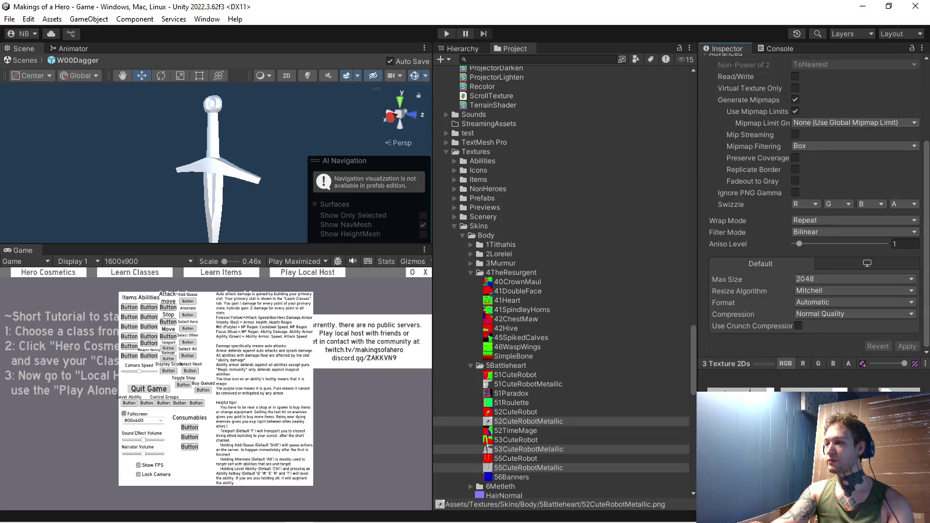
pyautogui.click(447, 33)
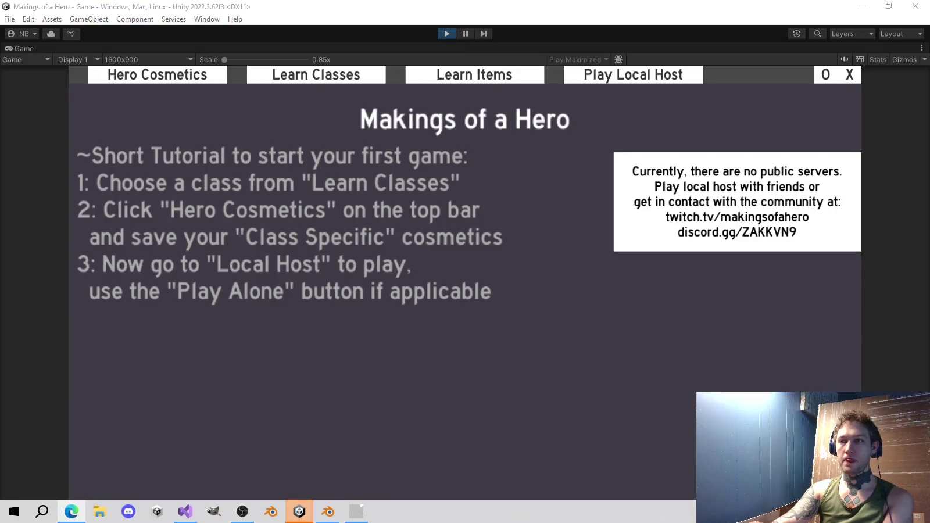
# - In Hero Cosmetics, preview the Battleheart robot's torso, leg and arm pieces and its head colour palette
pyautogui.click(157, 75)
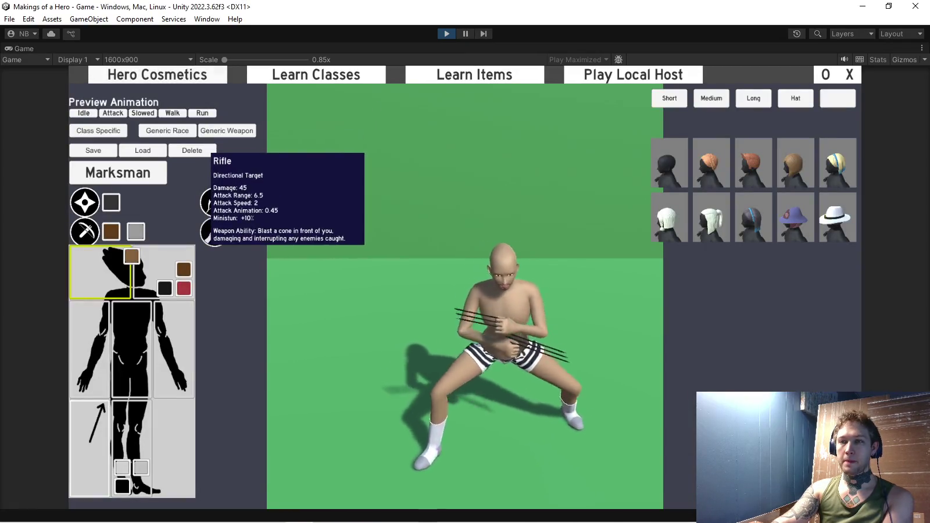
pyautogui.click(214, 202)
pyautogui.click(168, 130)
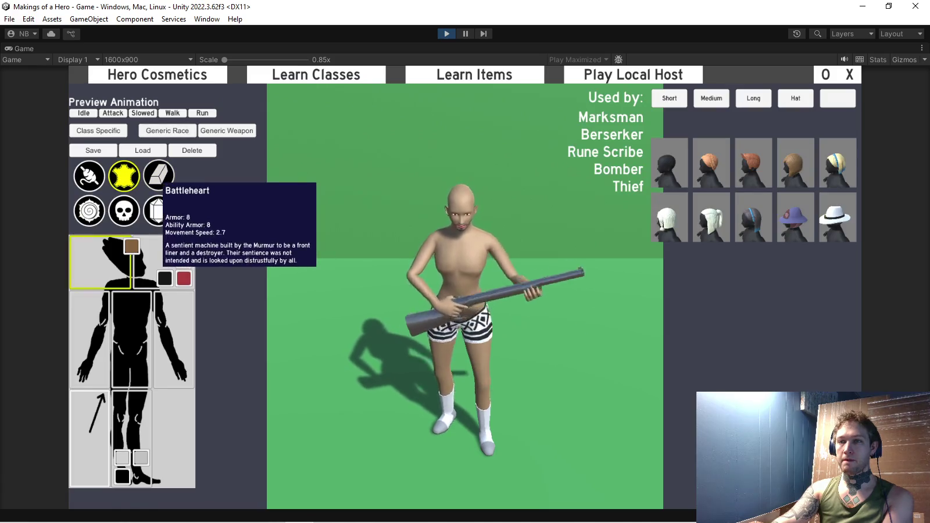
pyautogui.click(159, 176)
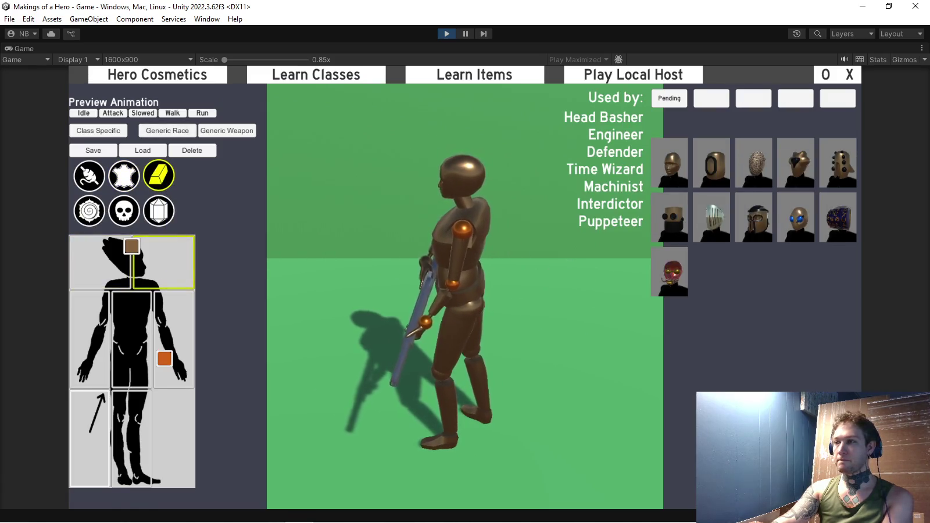
pyautogui.click(132, 326)
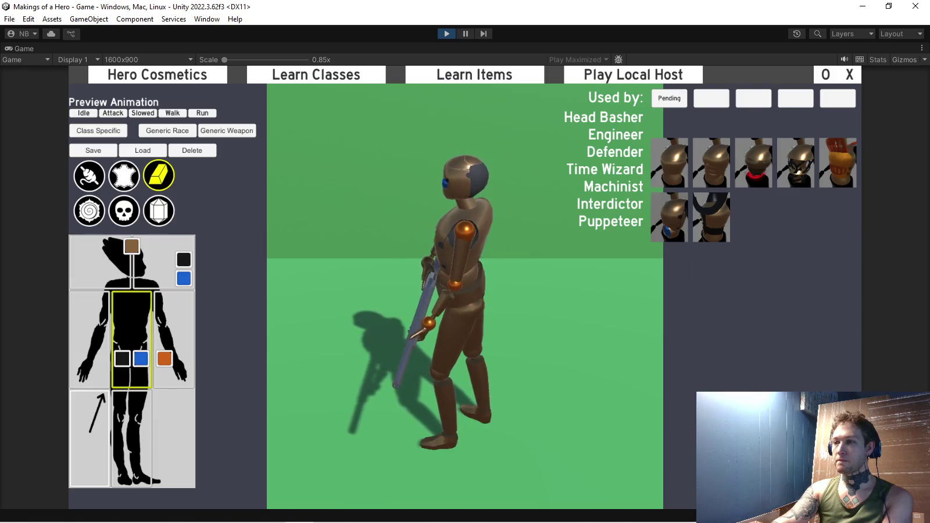
pyautogui.click(131, 439)
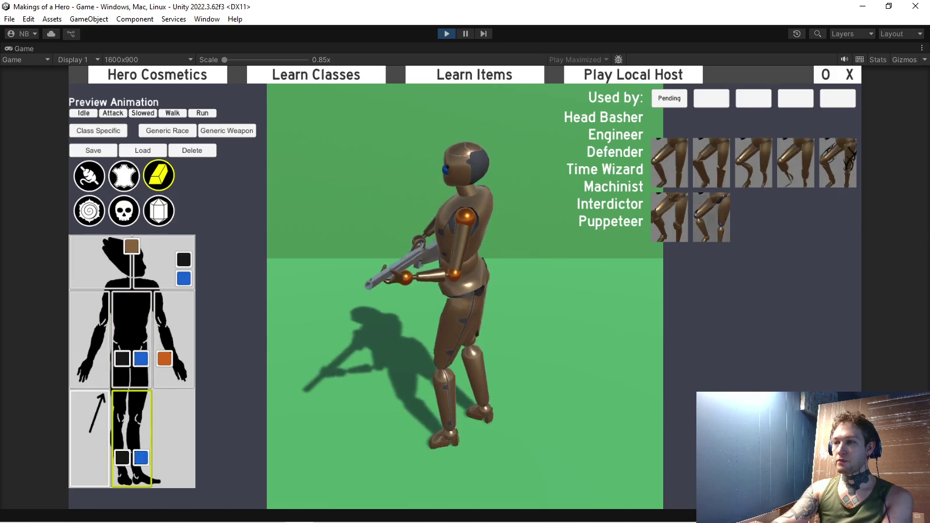
pyautogui.click(174, 326)
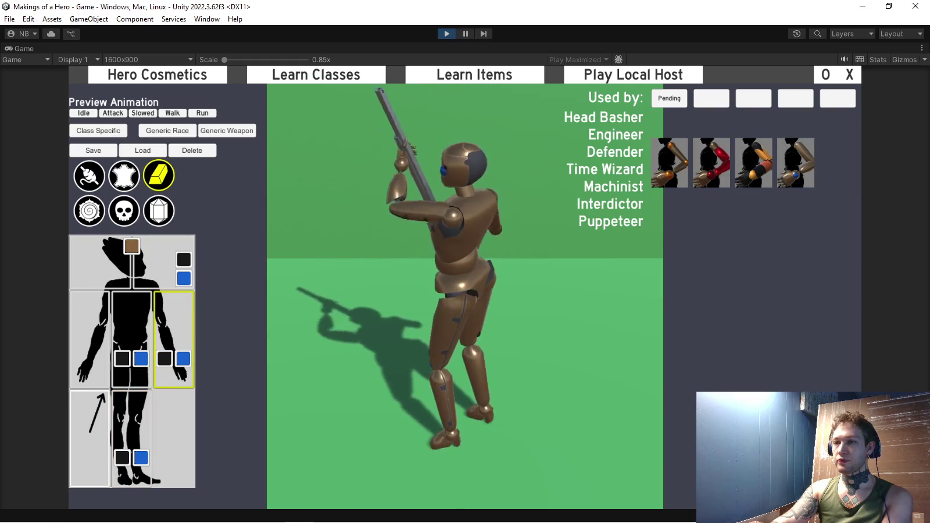
pyautogui.click(90, 325)
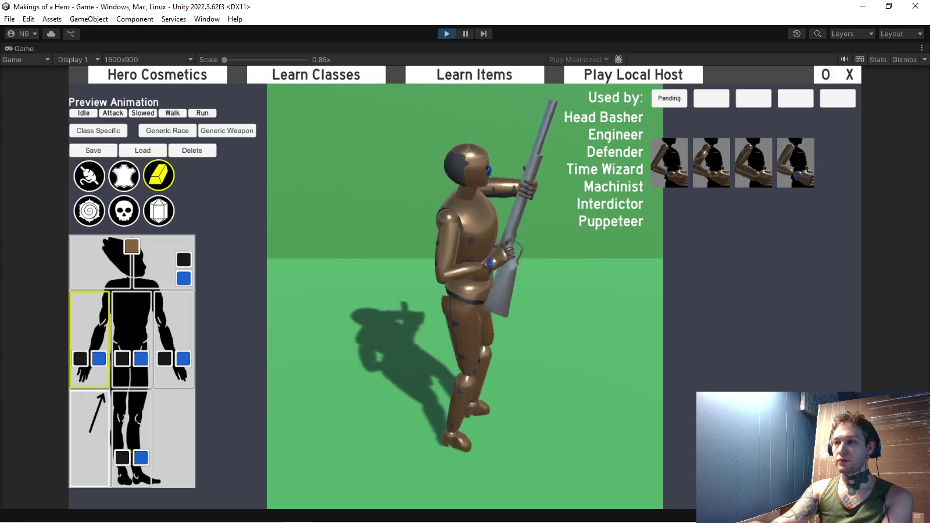
pyautogui.click(184, 260)
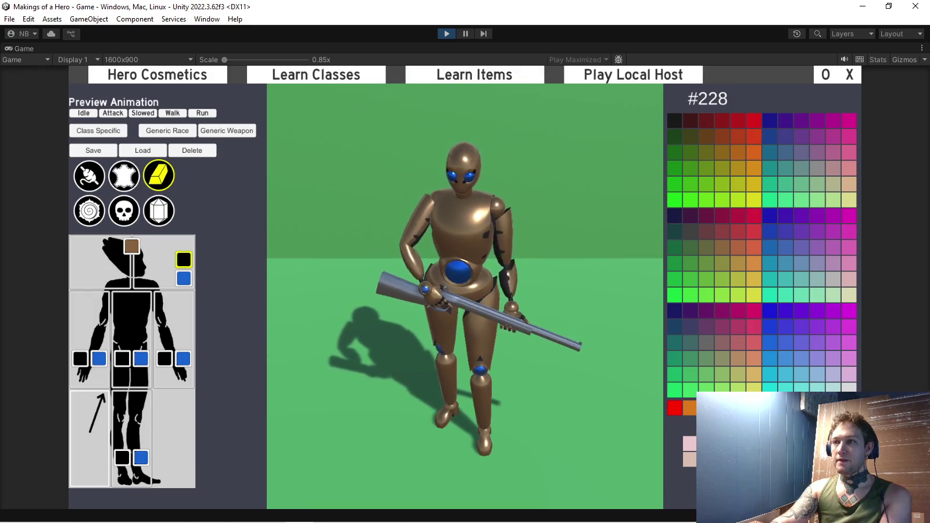
# - Restart Play mode, view the weapon colour palette in Hero Cosmetics, then exit Play mode
pyautogui.hotkey('ctrl', 'p')
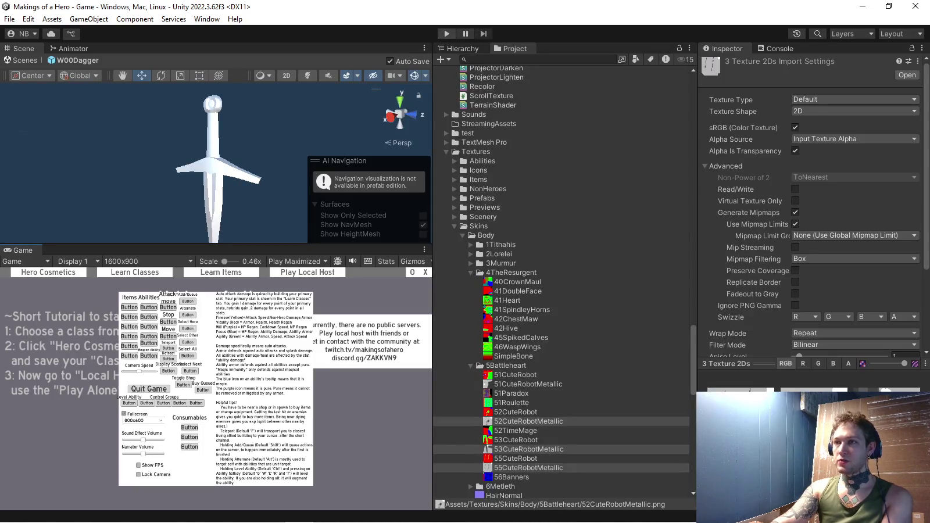
pyautogui.hotkey('ctrl', 'p')
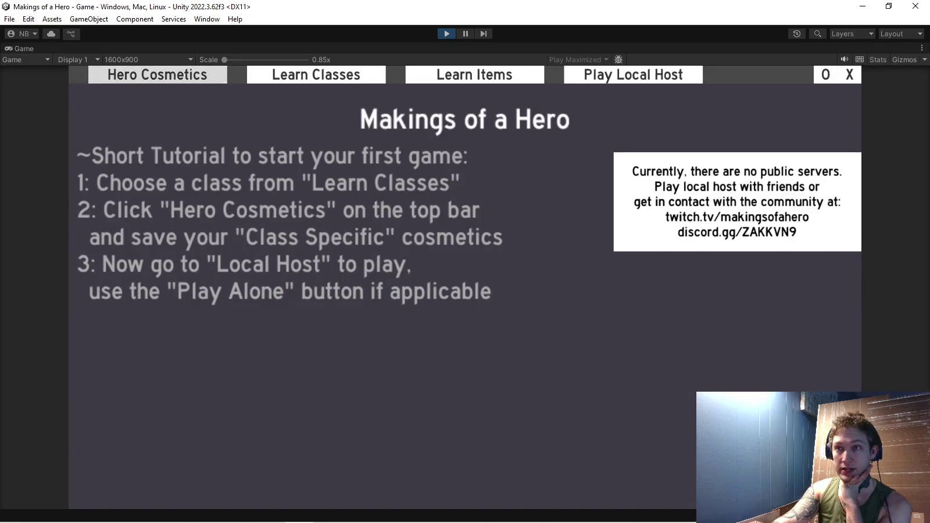
pyautogui.click(157, 75)
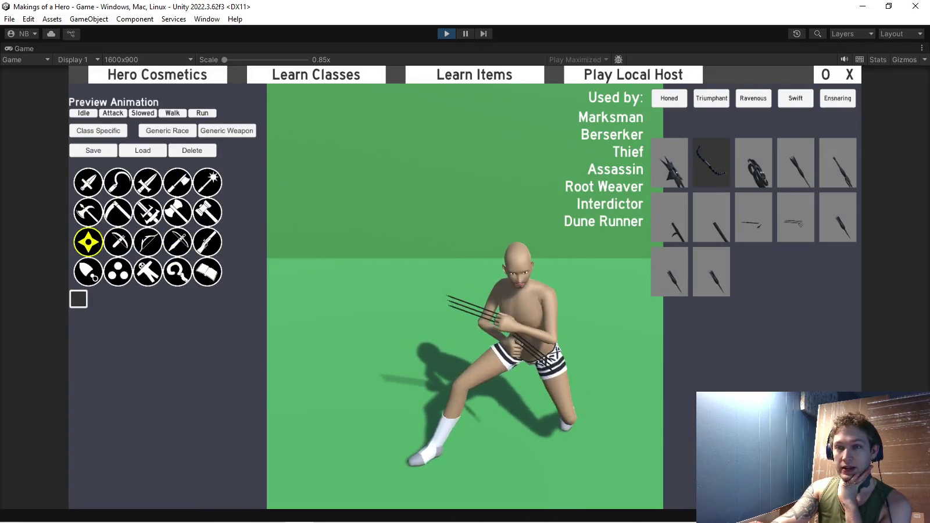
pyautogui.click(79, 299)
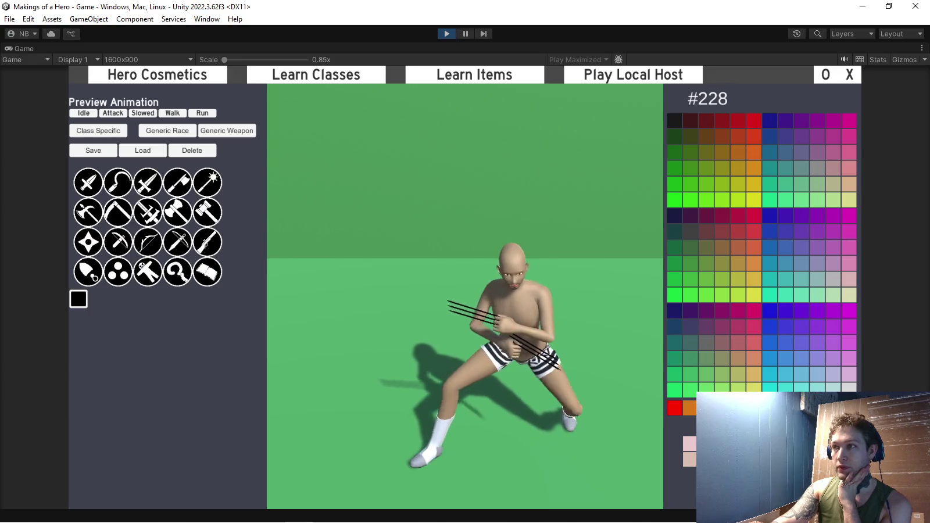
pyautogui.hotkey('ctrl', 'p')
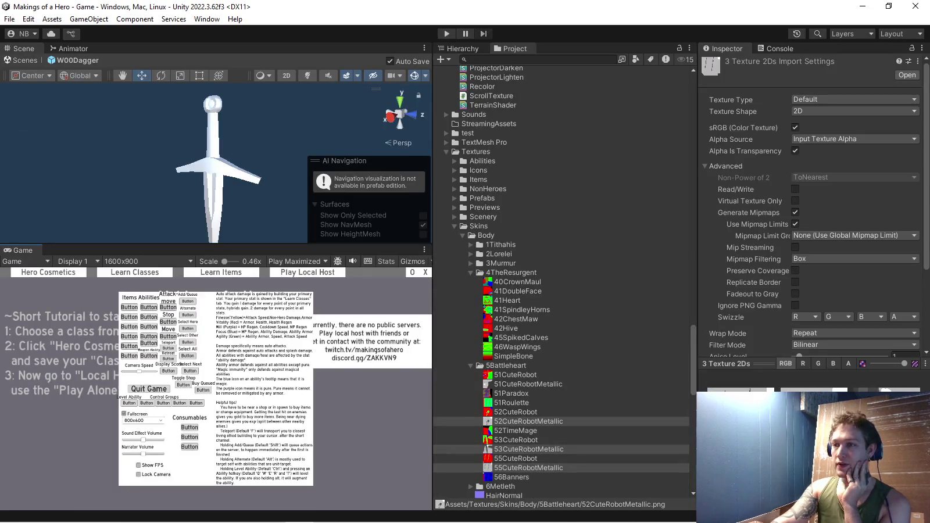
# - Reorganise the Project panel to reveal the Body scriptable objects folder under ScriptableObjects
pyautogui.click(455, 226)
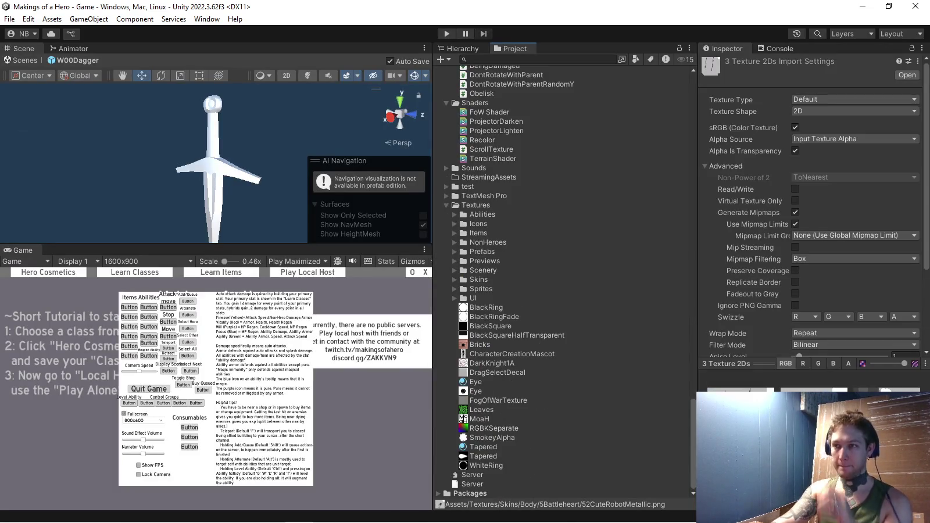
pyautogui.click(447, 205)
pyautogui.scroll(5, 564, 279)
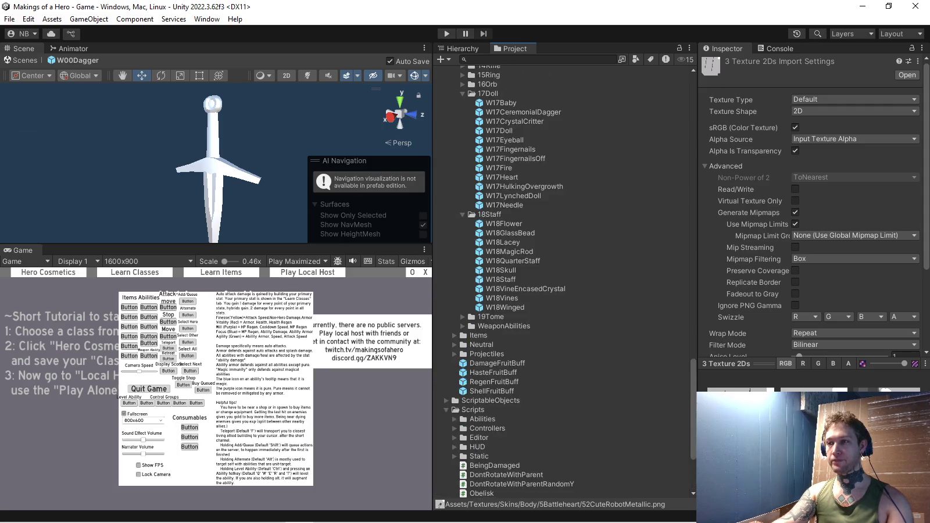
pyautogui.scroll(5, 564, 280)
pyautogui.scroll(5, 564, 280)
pyautogui.scroll(5, 563, 279)
pyautogui.scroll(3, 564, 279)
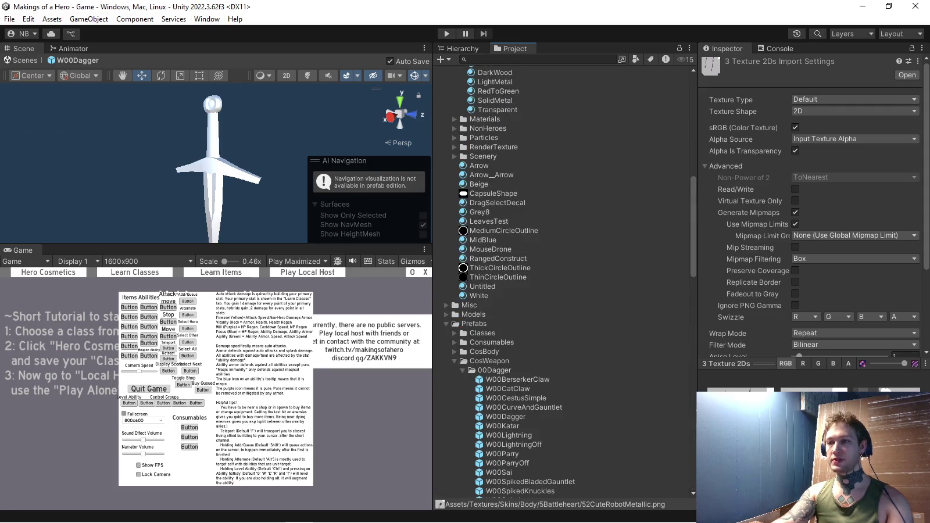
pyautogui.click(446, 324)
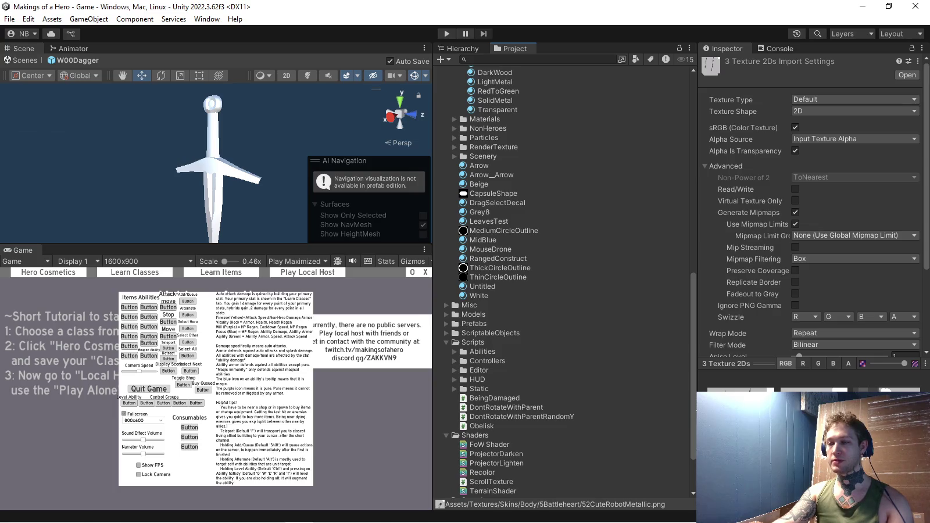
pyautogui.click(446, 333)
pyautogui.scroll(-5, 561, 282)
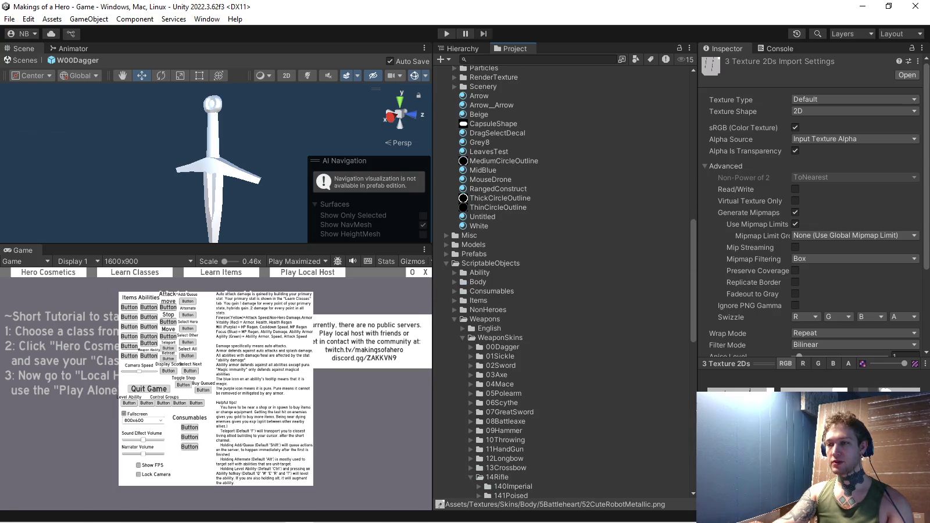
pyautogui.click(463, 338)
pyautogui.click(454, 282)
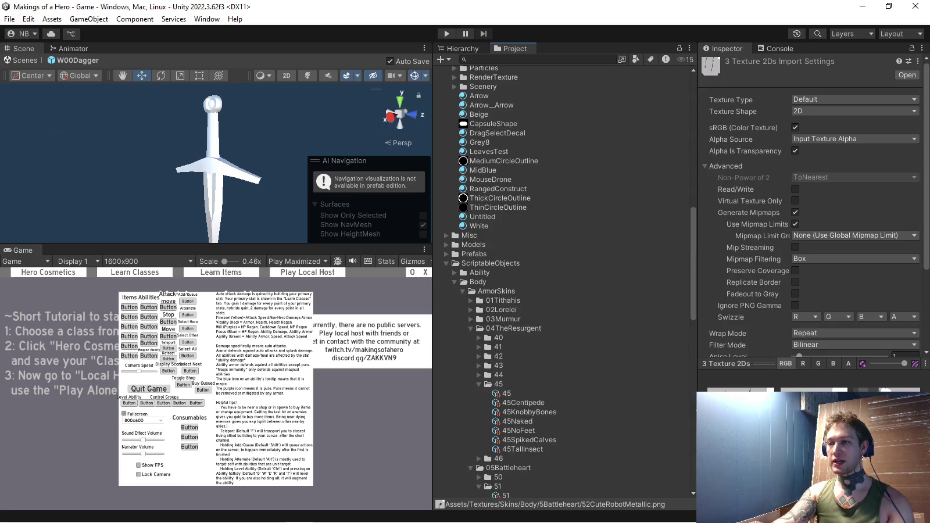
pyautogui.click(470, 328)
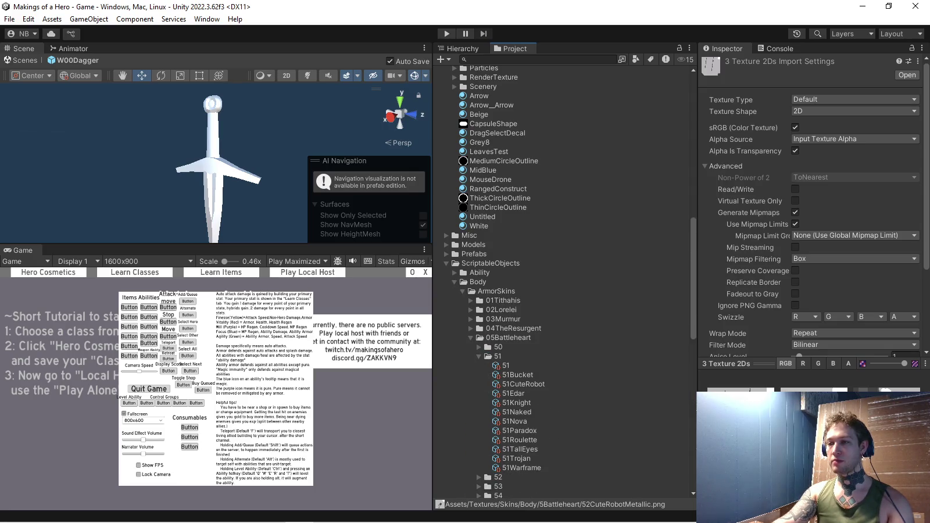
pyautogui.scroll(-3, 564, 279)
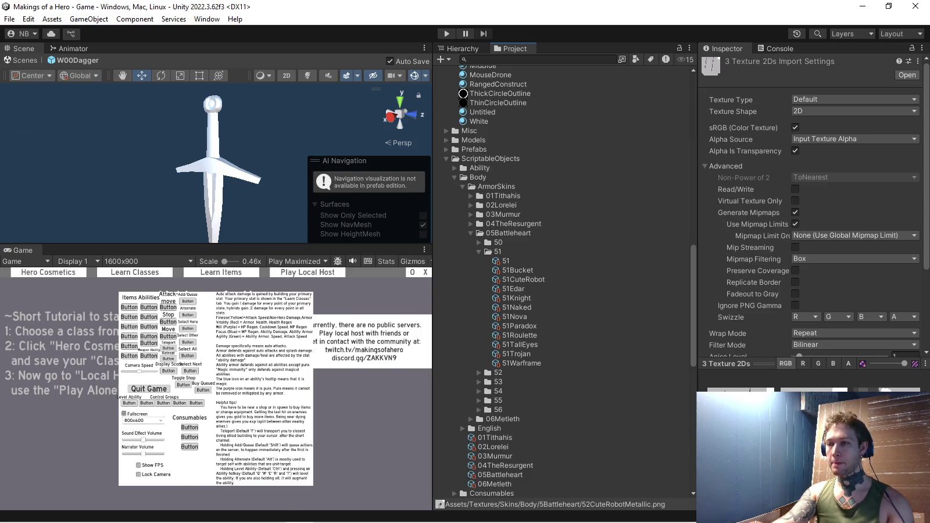
# - Set Default Colors Element 1 to 228 on 51CuteRobot and 52CuteRobot
pyautogui.click(524, 279)
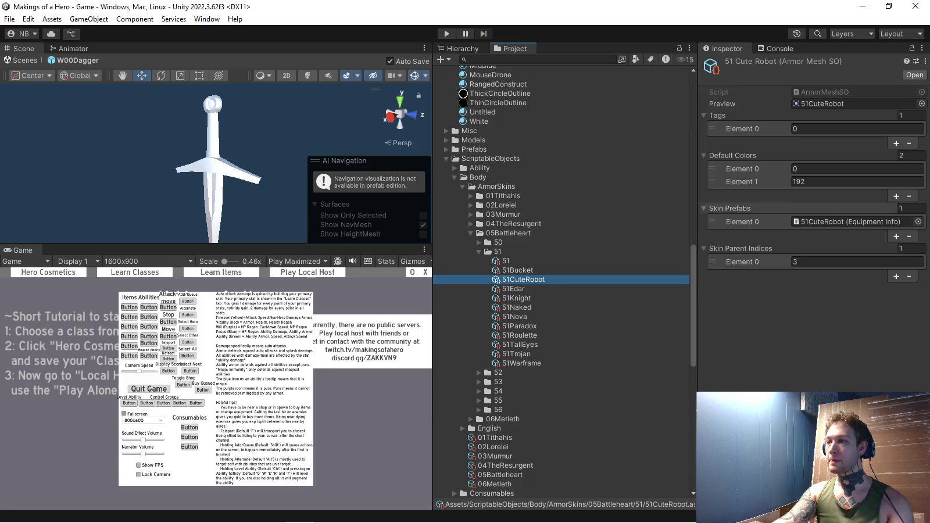
pyautogui.click(814, 181)
pyautogui.write('228')
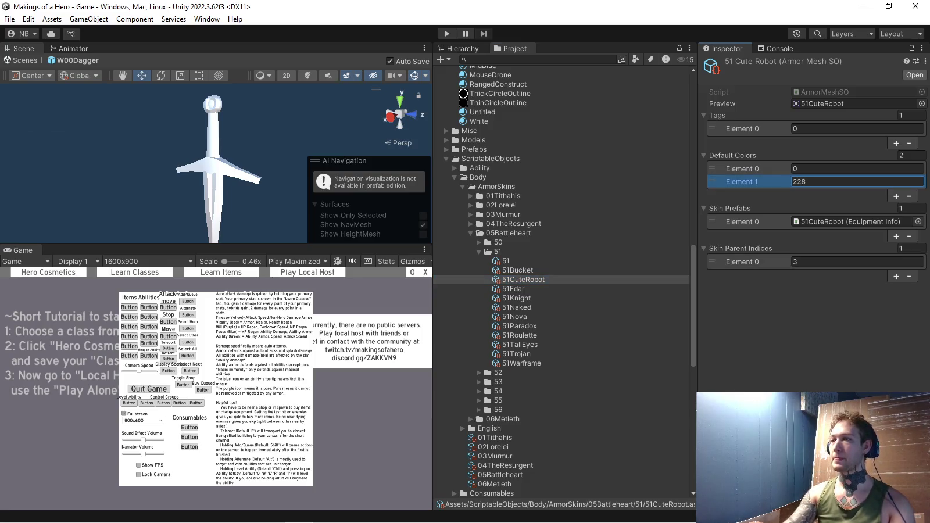
pyautogui.click(479, 373)
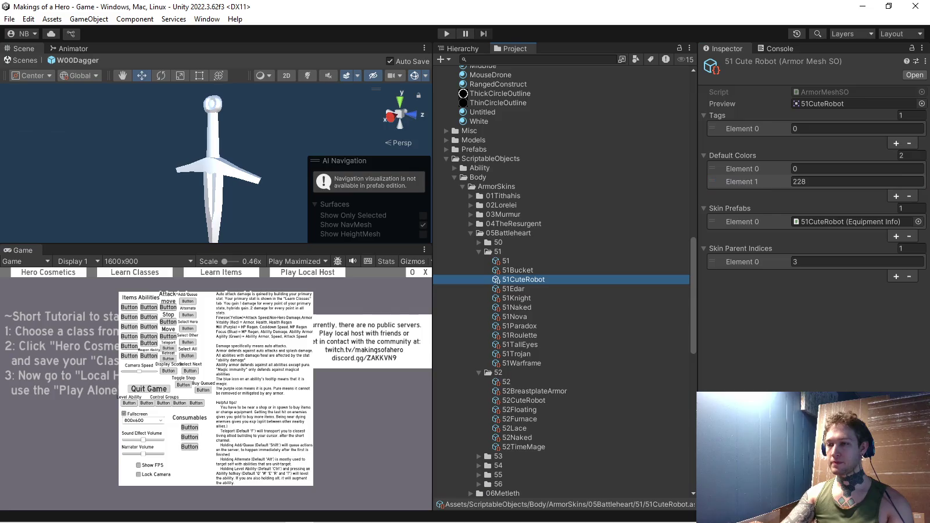
pyautogui.click(523, 401)
pyautogui.click(814, 182)
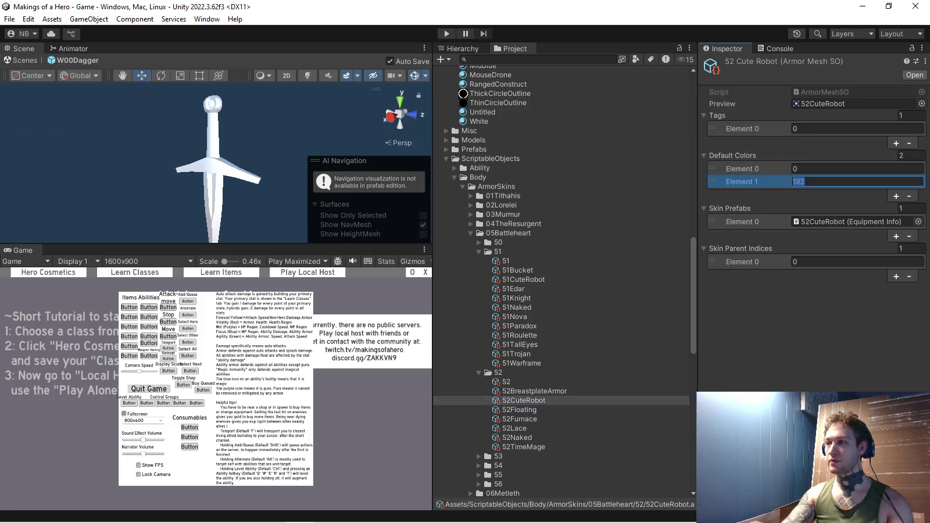
pyautogui.scroll(-5, 564, 291)
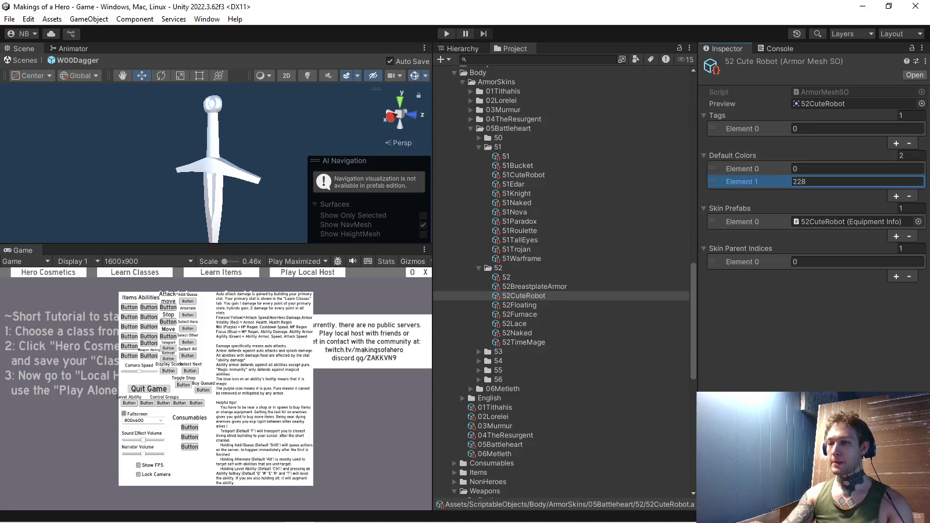
pyautogui.click(523, 296)
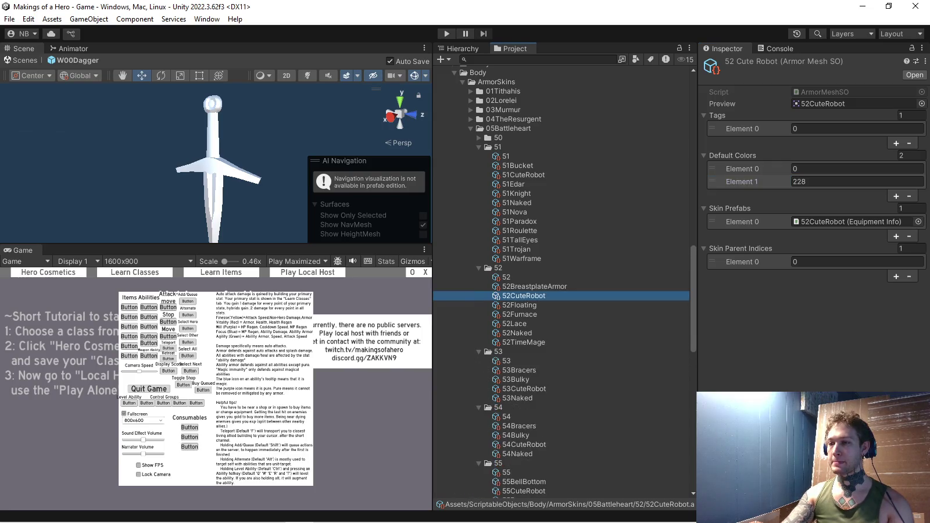
# - Set Default Colors Element 1 to 228 on 53CuteRobot, 54CuteRobot and 55CuteRobot
pyautogui.click(524, 389)
pyautogui.click(814, 182)
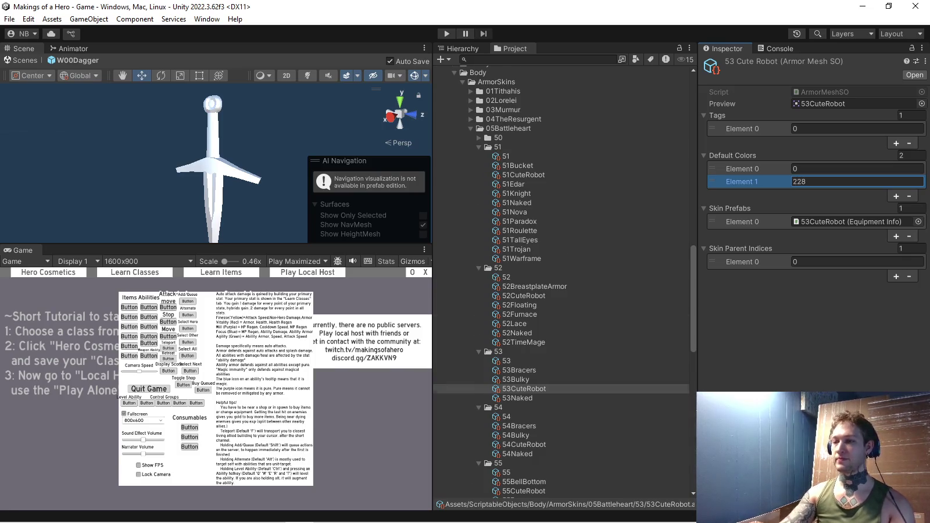
pyautogui.scroll(-3, 564, 291)
pyautogui.click(524, 375)
pyautogui.click(814, 182)
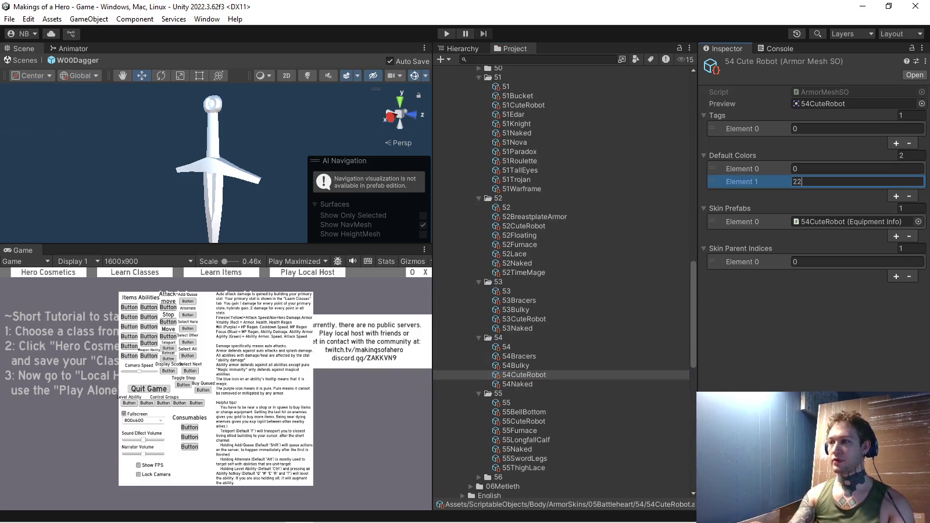
pyautogui.click(523, 421)
pyautogui.click(814, 181)
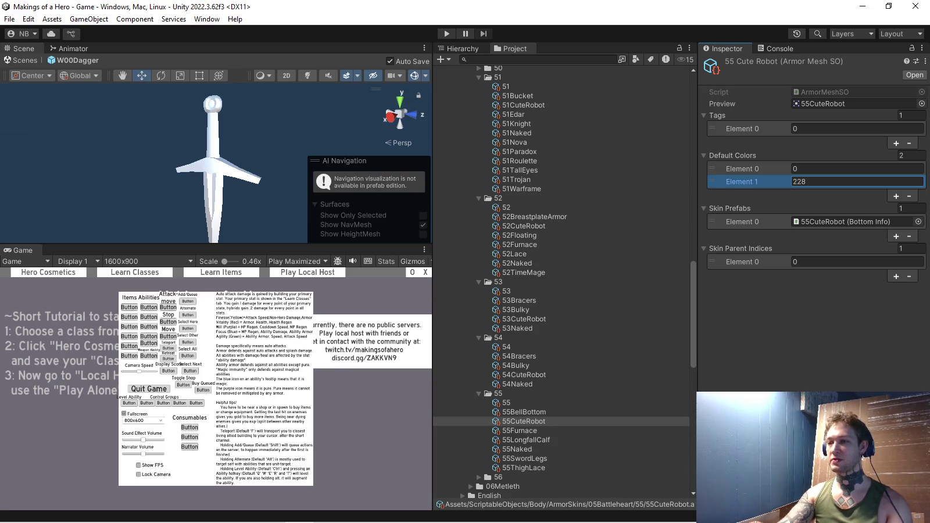
pyautogui.scroll(3, 561, 282)
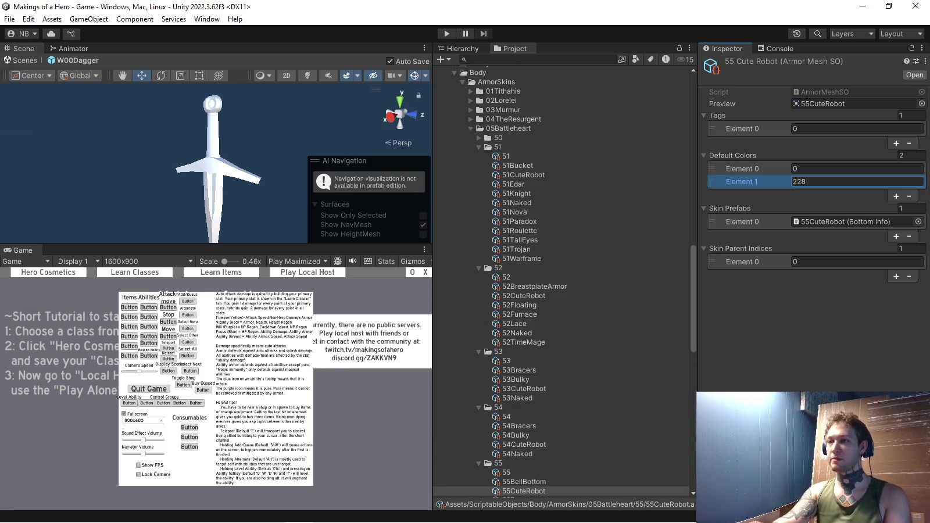
pyautogui.scroll(-7, 562, 282)
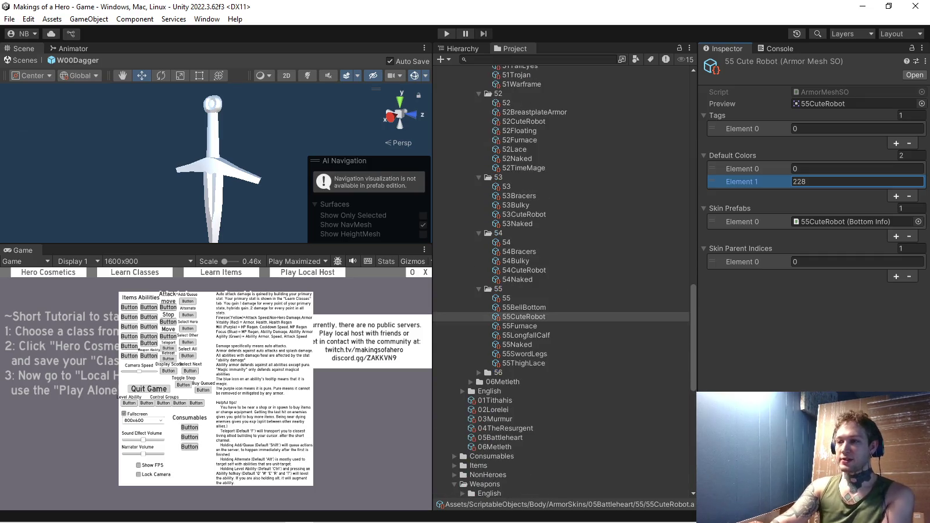
pyautogui.scroll(-3, 561, 282)
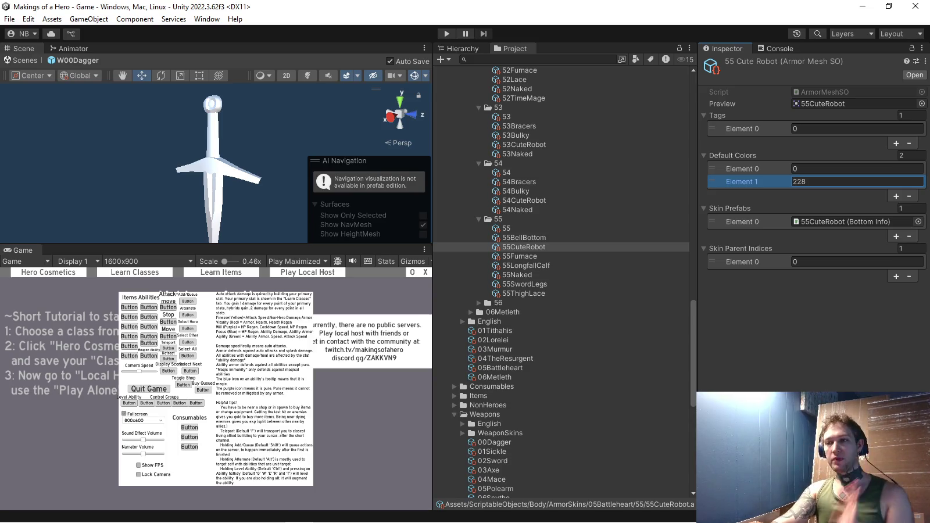
pyautogui.click(523, 246)
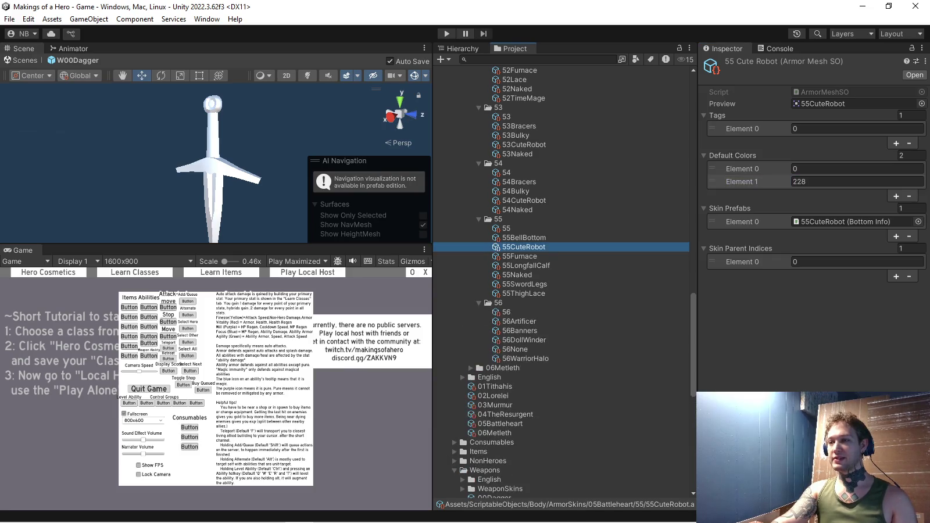
pyautogui.scroll(3, 523, 250)
pyautogui.scroll(9, 523, 250)
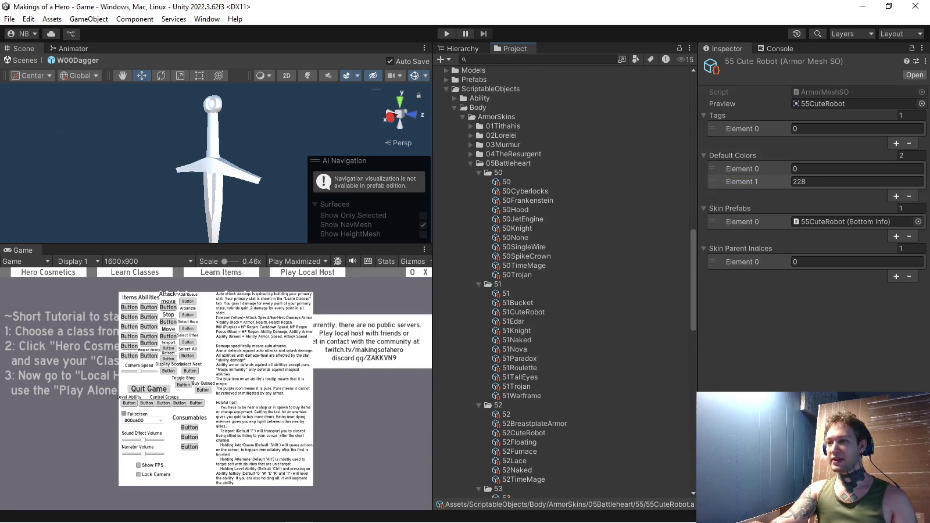
pyautogui.hotkey('ctrl', 'p')
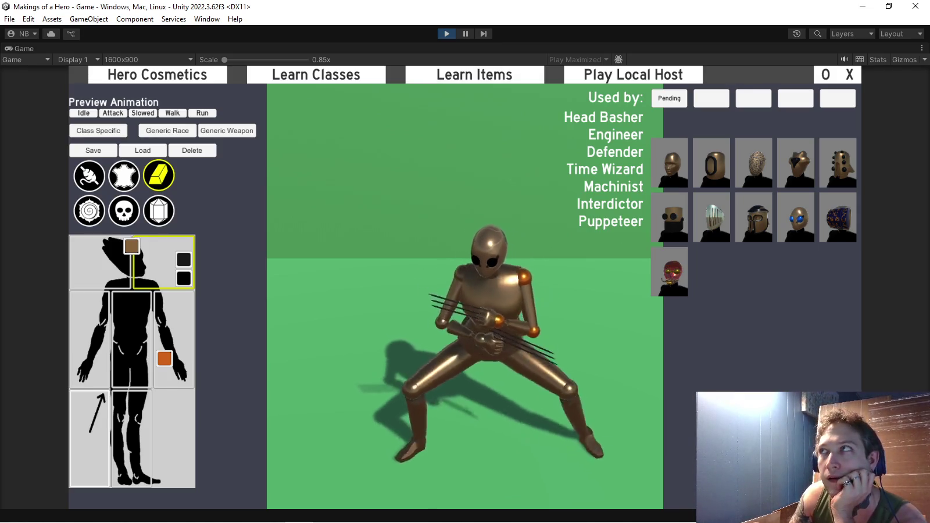
pyautogui.hotkey('ctrl', 'p')
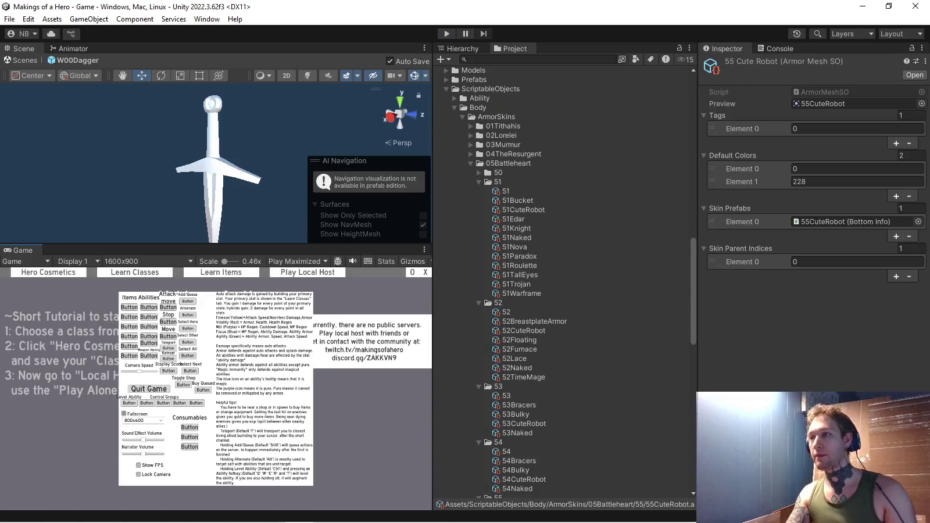
# - Review the 54 through 51 CuteRobot assets and set 51CuteRobot's default colours to 228 and 192
pyautogui.click(523, 480)
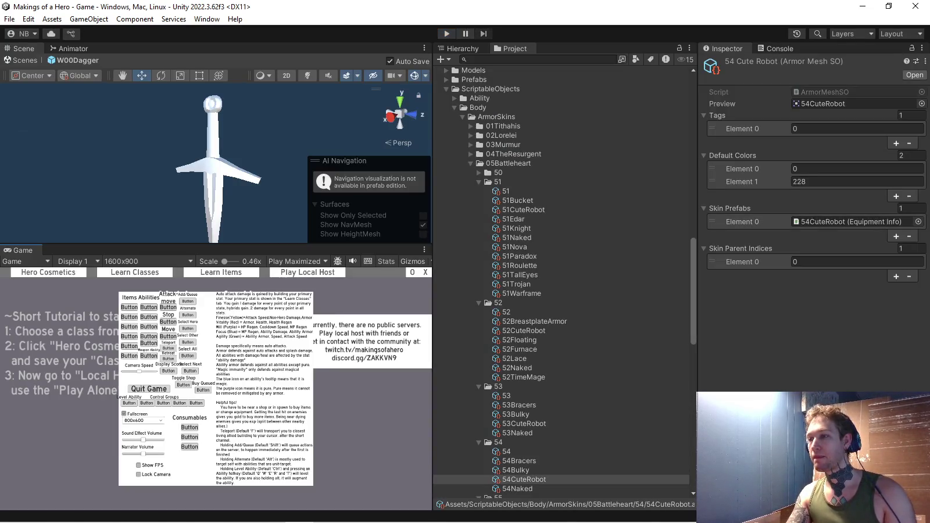
pyautogui.click(524, 424)
pyautogui.click(523, 331)
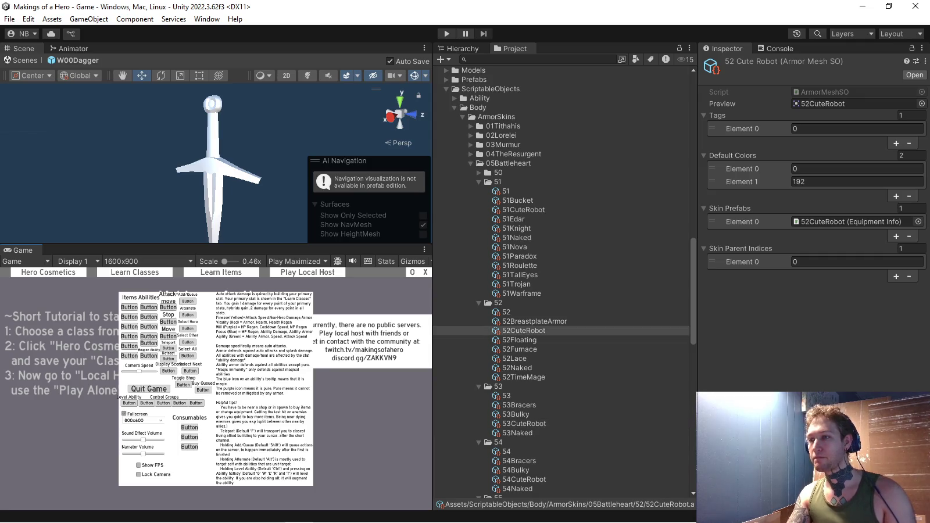
pyautogui.click(524, 210)
pyautogui.click(857, 169)
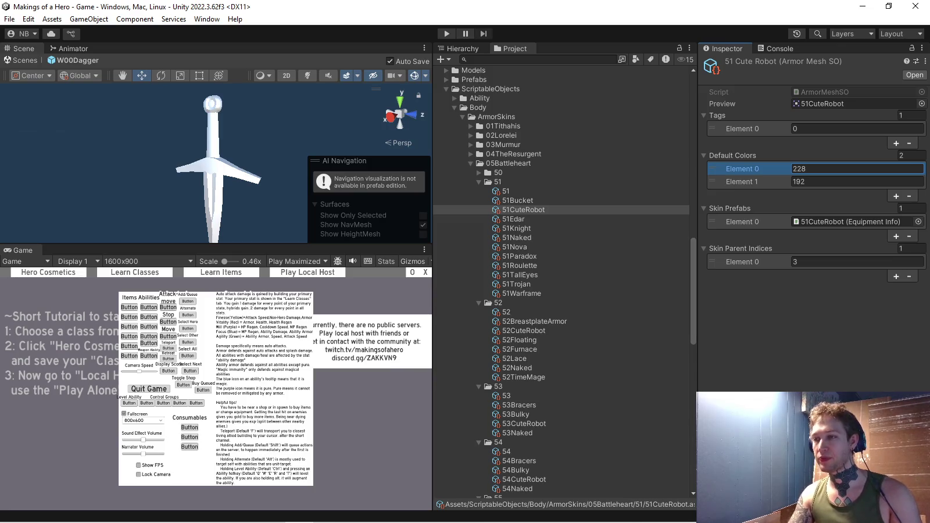
# - Give 52CuteRobot through 55CuteRobot default colours 228 and 192
pyautogui.click(523, 331)
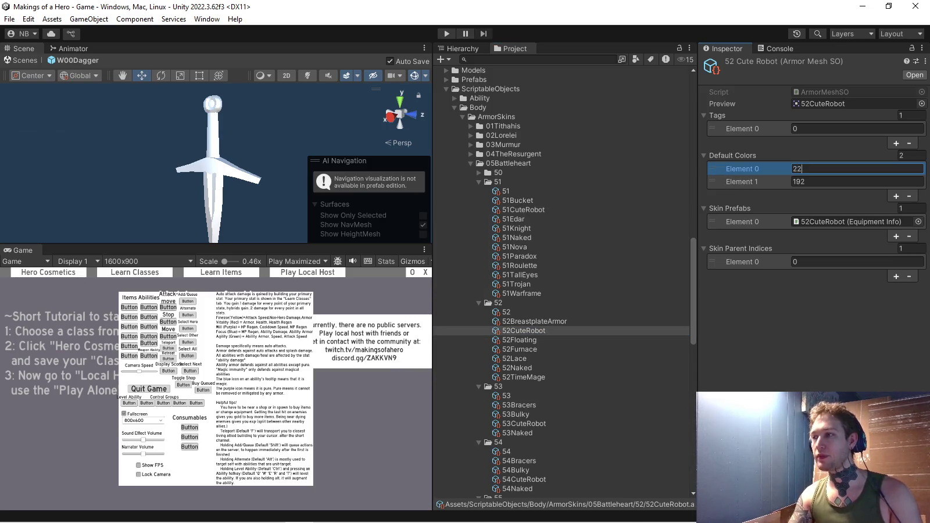
pyautogui.click(524, 424)
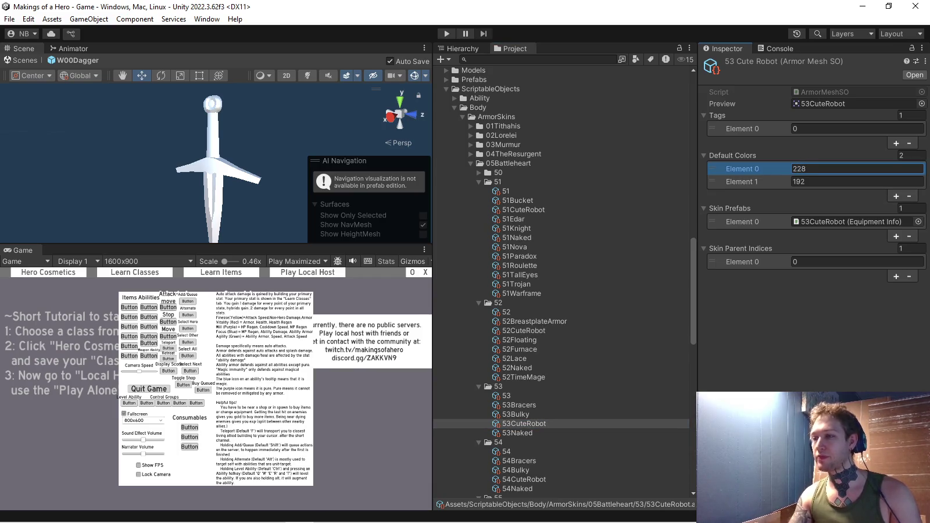
pyautogui.scroll(-3, 523, 407)
pyautogui.click(524, 375)
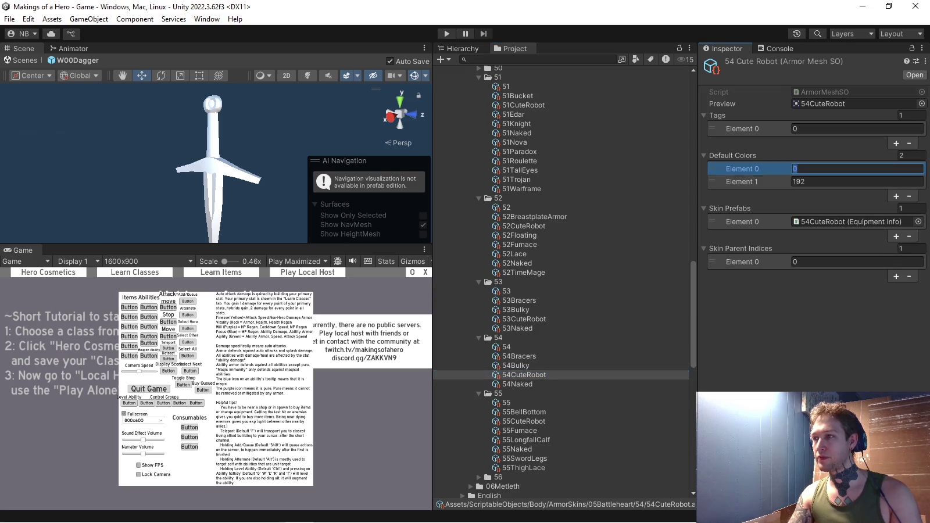
pyautogui.write('228')
pyautogui.click(524, 421)
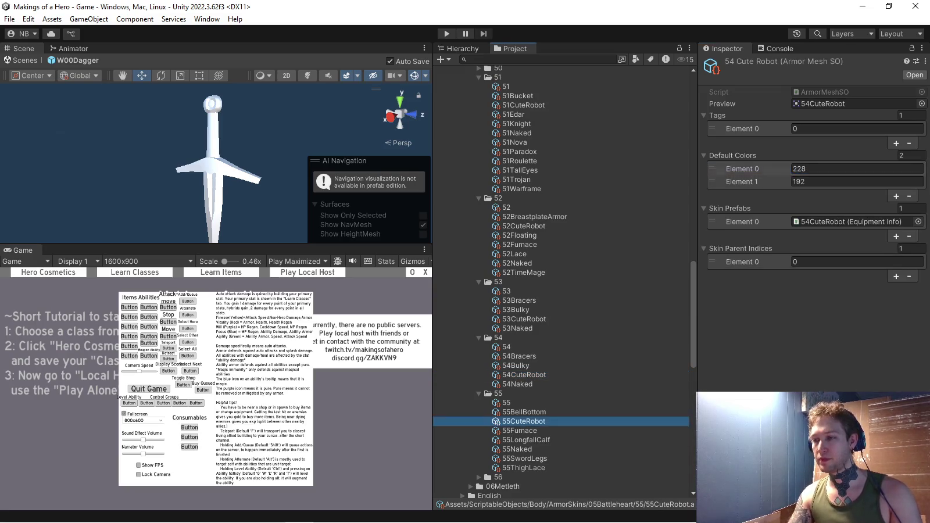
pyautogui.click(814, 169)
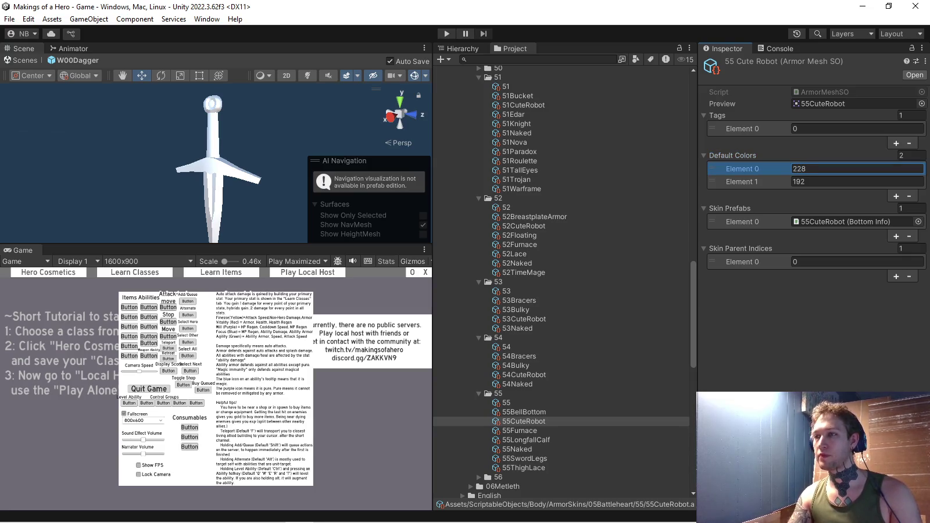
# - Select all five CuteRobot assets together to confirm the shared 228 and 192 colours
pyautogui.keyDown('ctrl'); pyautogui.click(523, 105); pyautogui.keyUp('ctrl')
pyautogui.keyDown('ctrl'); pyautogui.click(524, 226); pyautogui.keyUp('ctrl')
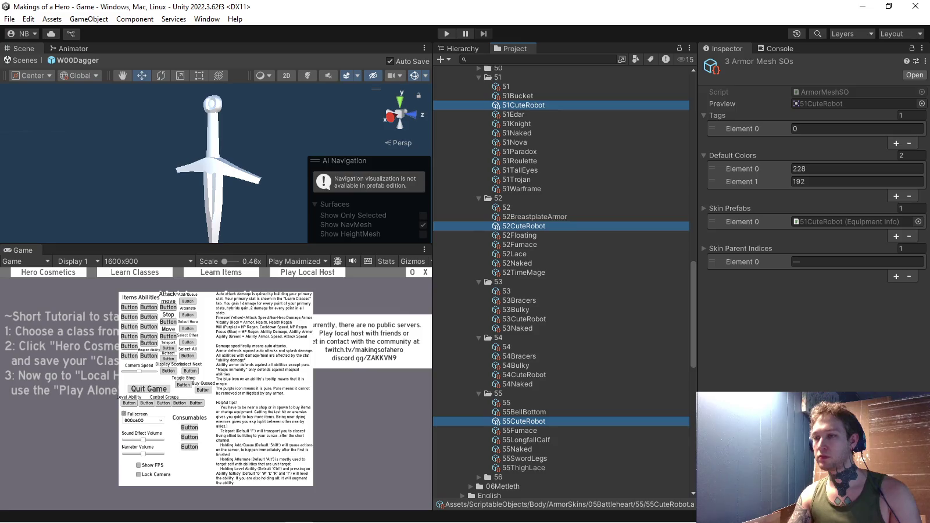
pyautogui.keyDown('ctrl'); pyautogui.click(524, 319); pyautogui.keyUp('ctrl')
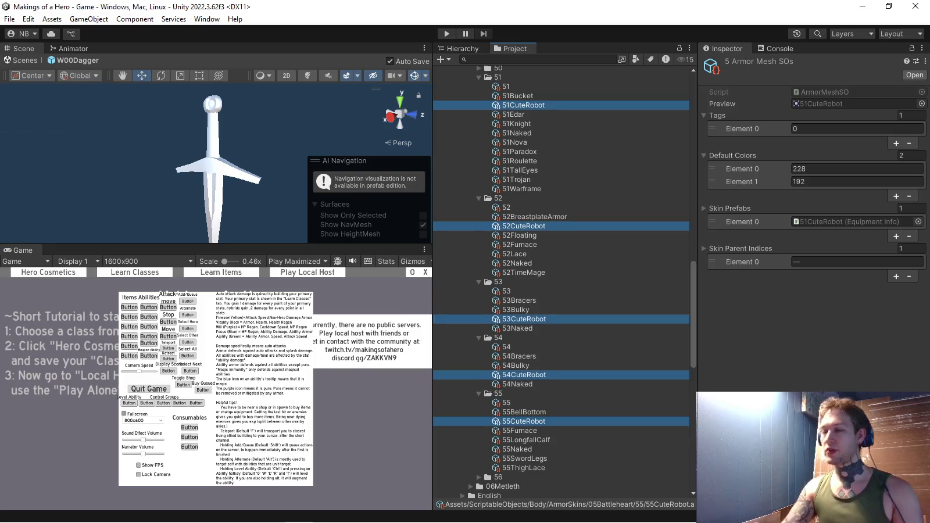
pyautogui.click(524, 273)
# - Expand the WeaponSkins 01Sickle skin subfolders in Unity, then bring GIMP to the front
pyautogui.scroll(3, 561, 279)
pyautogui.scroll(5, 561, 279)
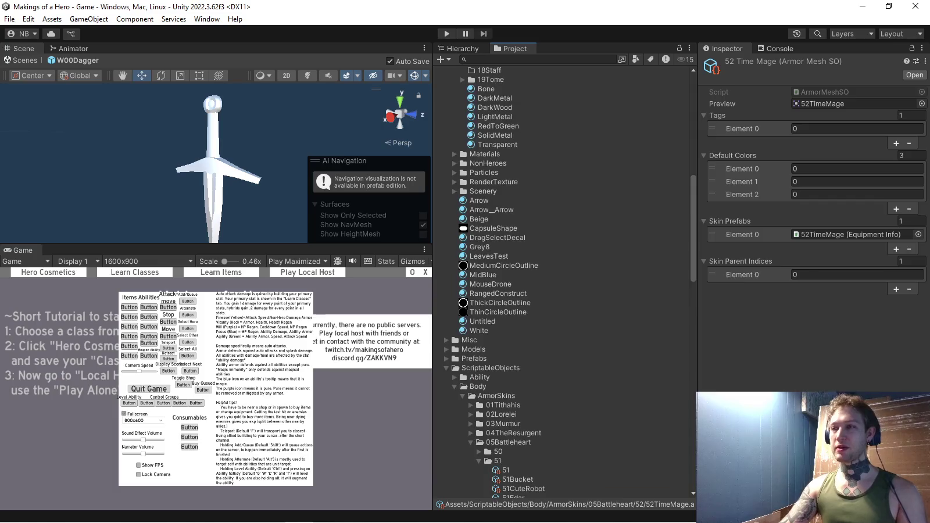
pyautogui.click(455, 211)
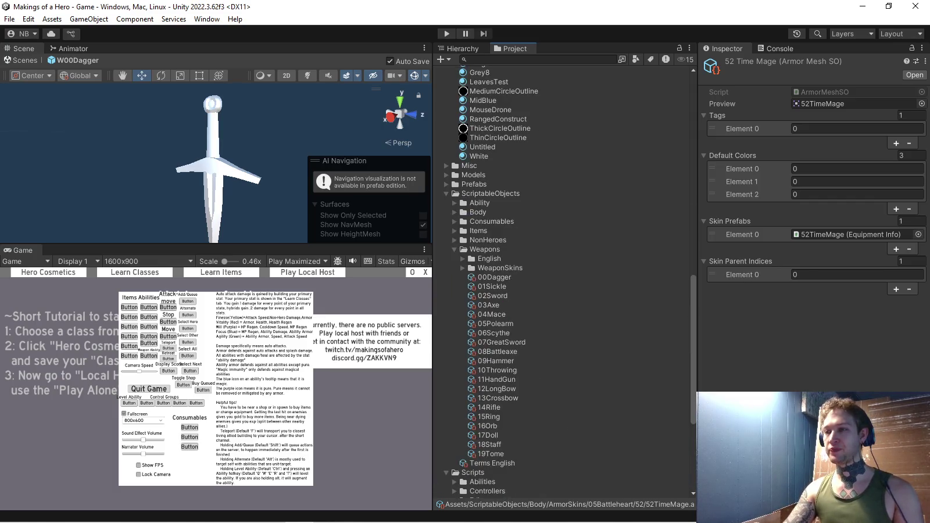
pyautogui.scroll(-3, 561, 279)
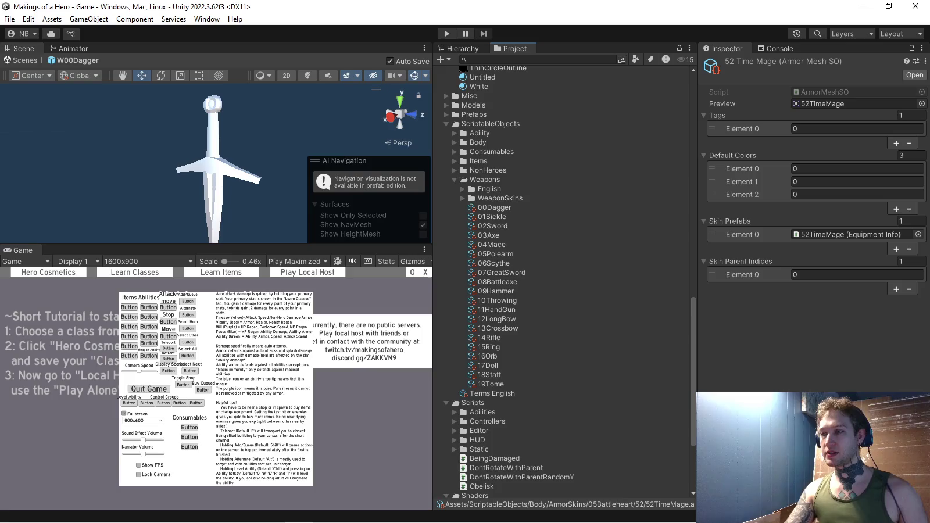
pyautogui.click(463, 198)
pyautogui.click(471, 217)
pyautogui.click(515, 226)
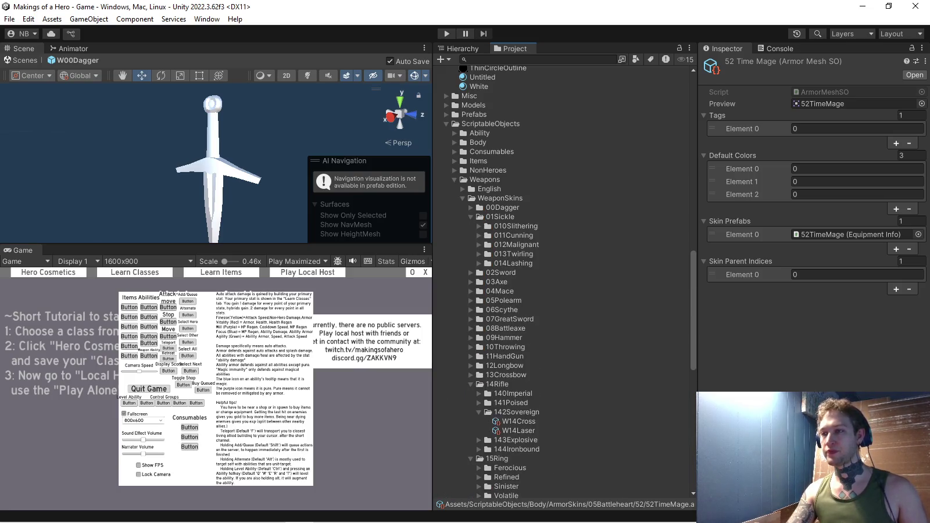
pyautogui.press('Left')
pyautogui.hotkey('alt', 'Right')
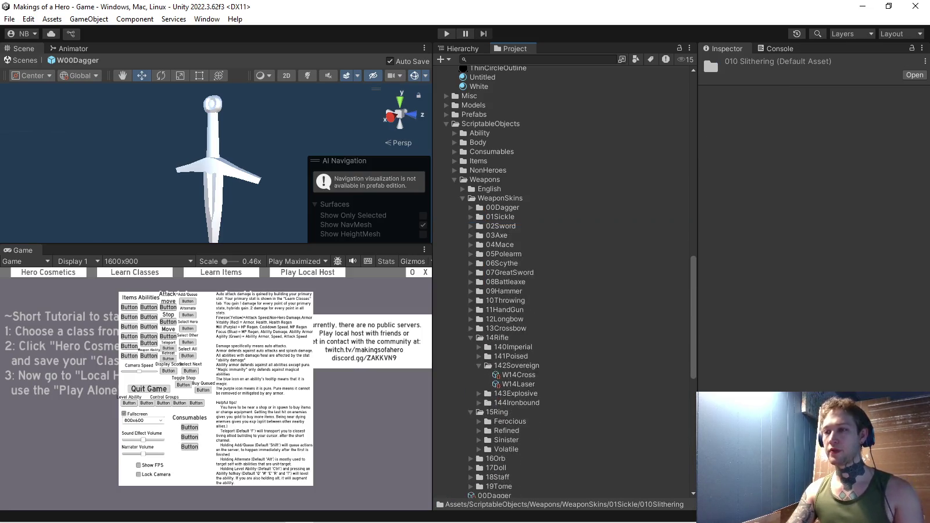
pyautogui.press('Down')
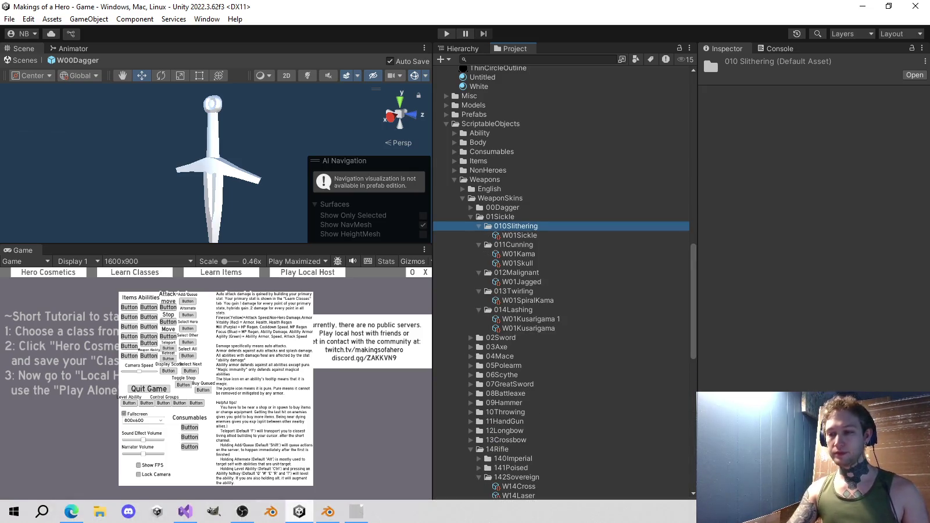
pyautogui.click(356, 512)
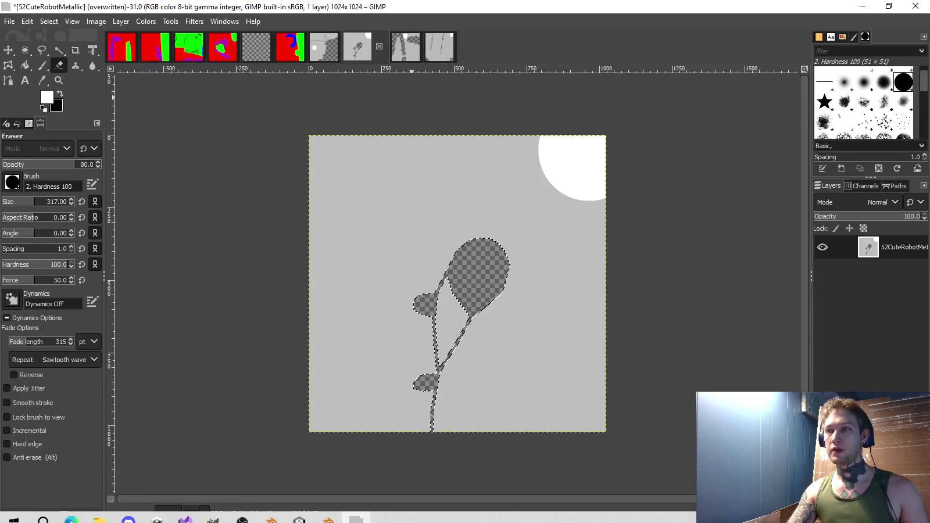
# - Close the leftover robot and empty images without saving, leaving W01SpiralKama open
pyautogui.hotkey('ctrl', 'w')
pyautogui.hotkey('ctrl', 'd')
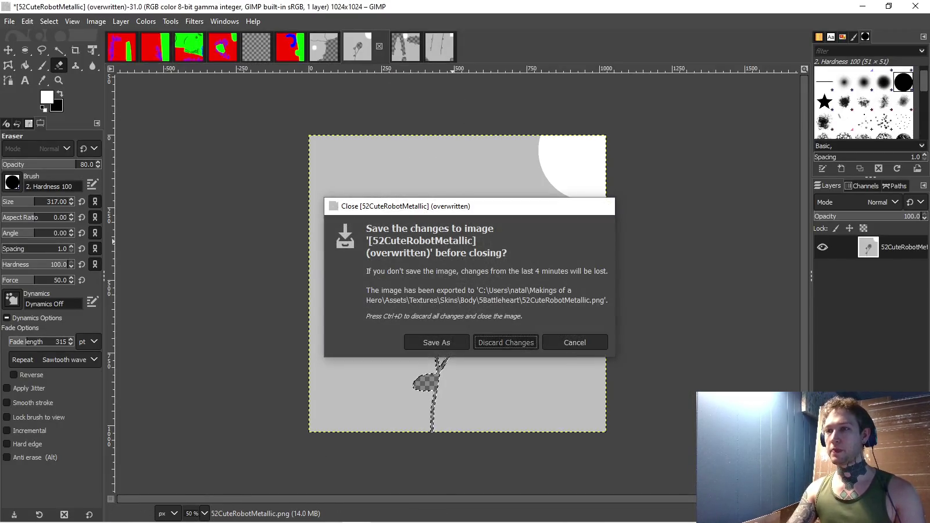
pyautogui.hotkey('ctrl', 'w')
pyautogui.hotkey('ctrl', 'd')
pyautogui.hotkey('ctrl', 'd')
pyautogui.hotkey('ctrl', 'w')
pyautogui.hotkey('ctrl', 'd')
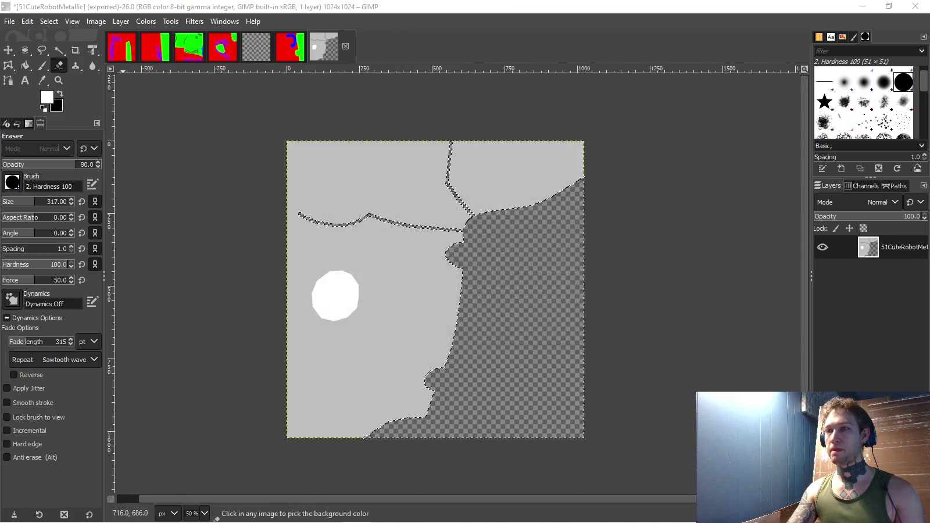
pyautogui.hotkey('ctrl', 'w')
pyautogui.hotkey('ctrl', 'd')
pyautogui.click(256, 47)
pyautogui.hotkey('ctrl', 'w')
pyautogui.hotkey('ctrl', 'd')
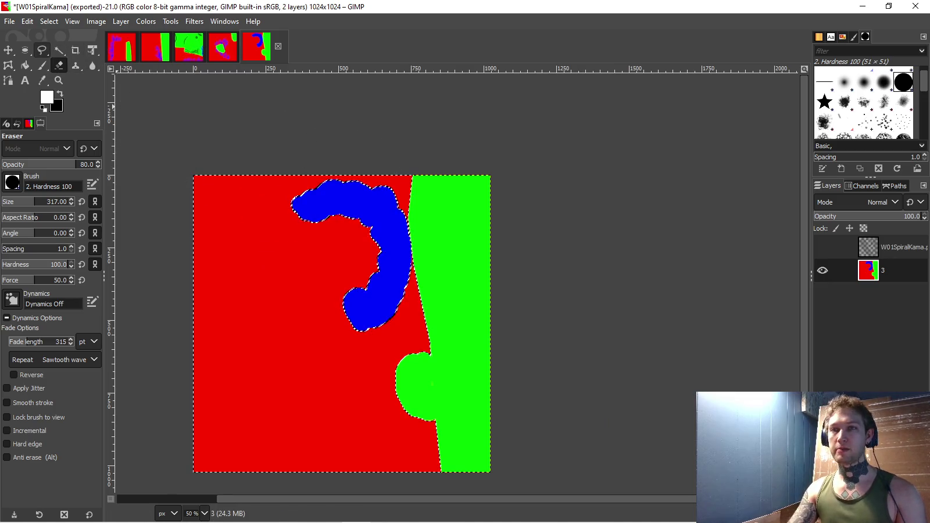
# - Add a new layer above the colour layer and fill the area outside the green region white
pyautogui.click(59, 50)
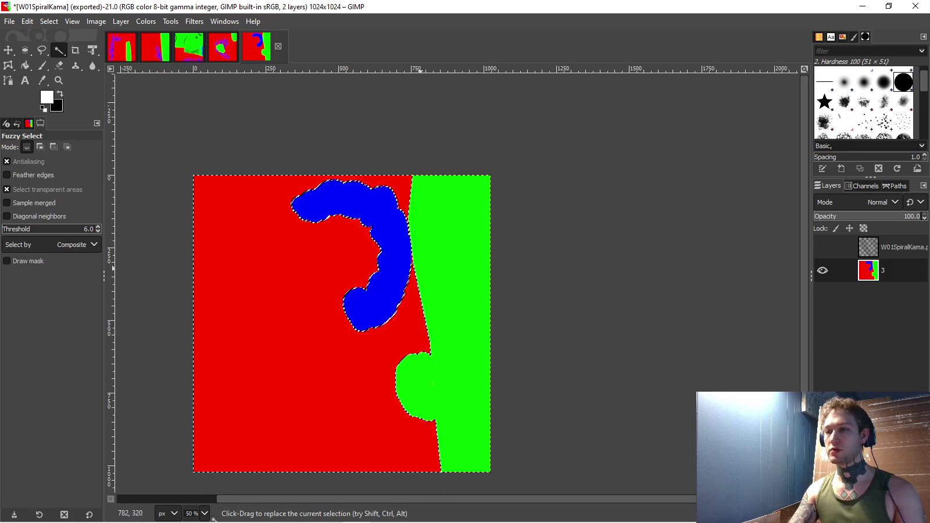
pyautogui.click(42, 65)
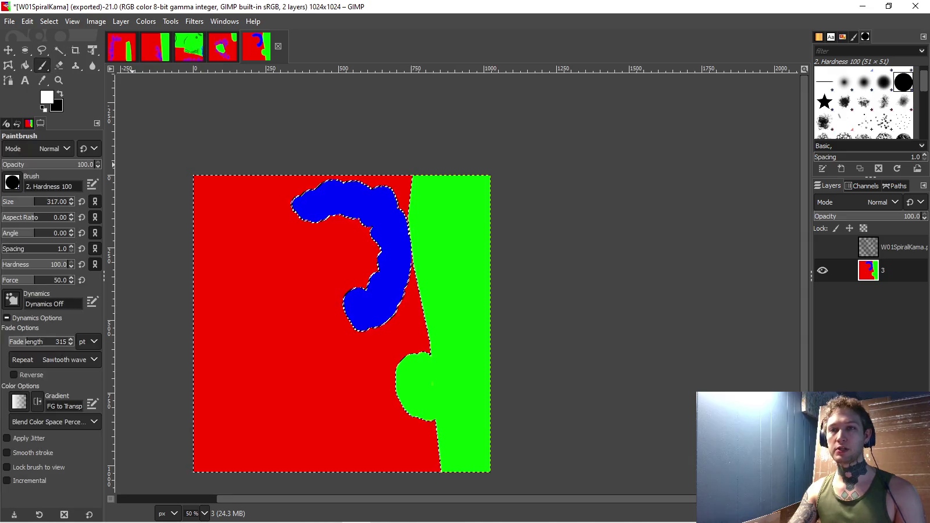
pyautogui.rightClick(898, 270)
pyautogui.click(825, 91)
pyautogui.press('Return')
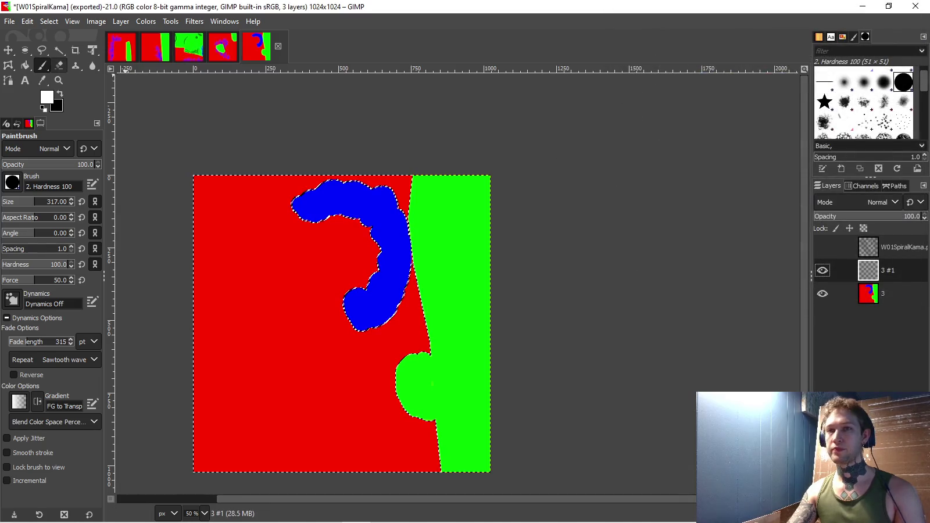
pyautogui.hotkey('shift', 'b')
pyautogui.click(270, 288)
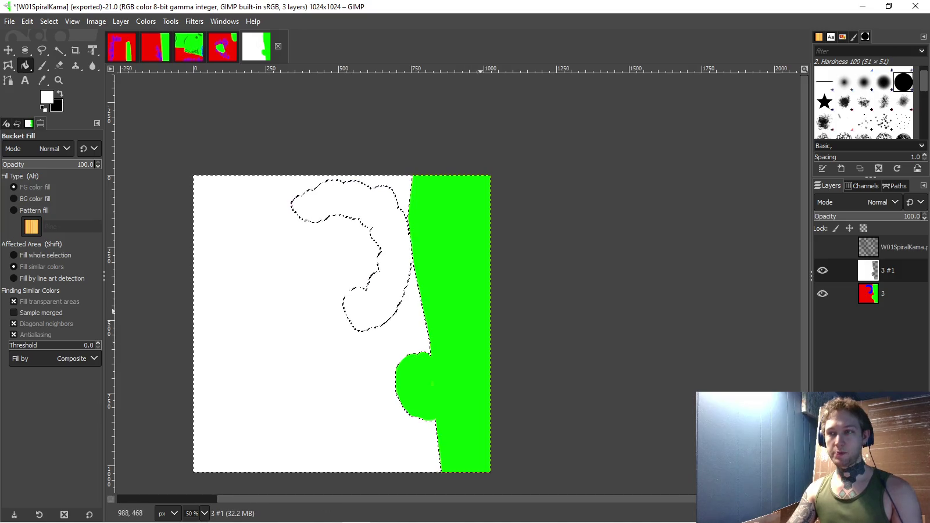
# - Fill the green region black, delete it to transparency, and hide layer 3
pyautogui.hotkey('ctrl', 'shift', 'a')
pyautogui.click(13, 267)
pyautogui.press('x')
pyautogui.click(450, 301)
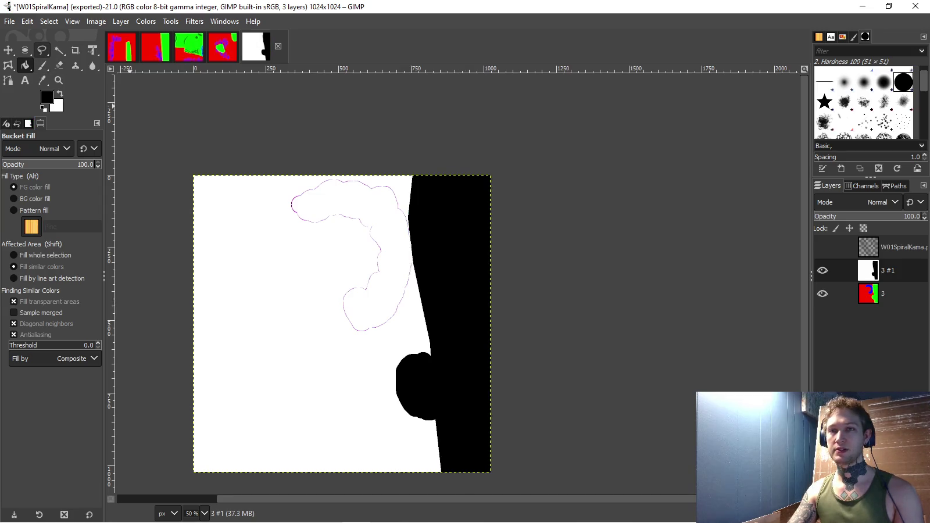
pyautogui.click(59, 50)
pyautogui.click(429, 240)
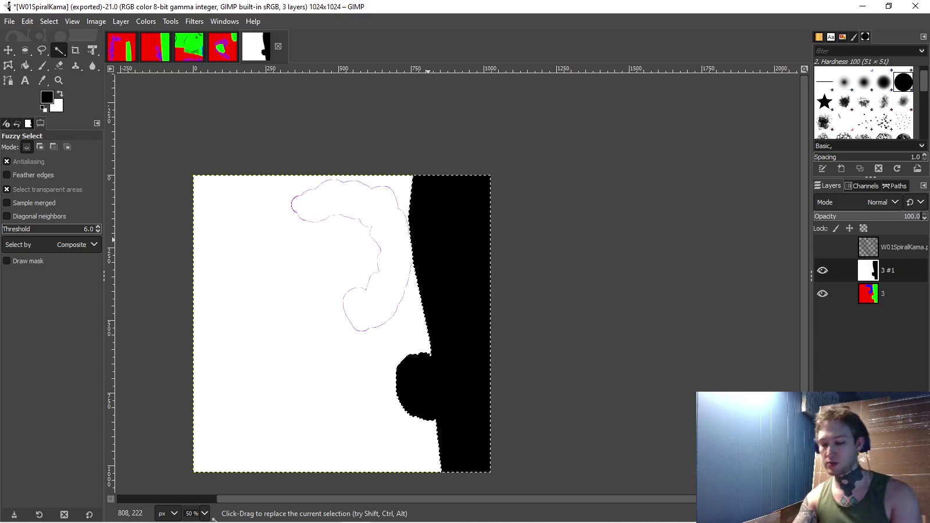
pyautogui.press('Delete')
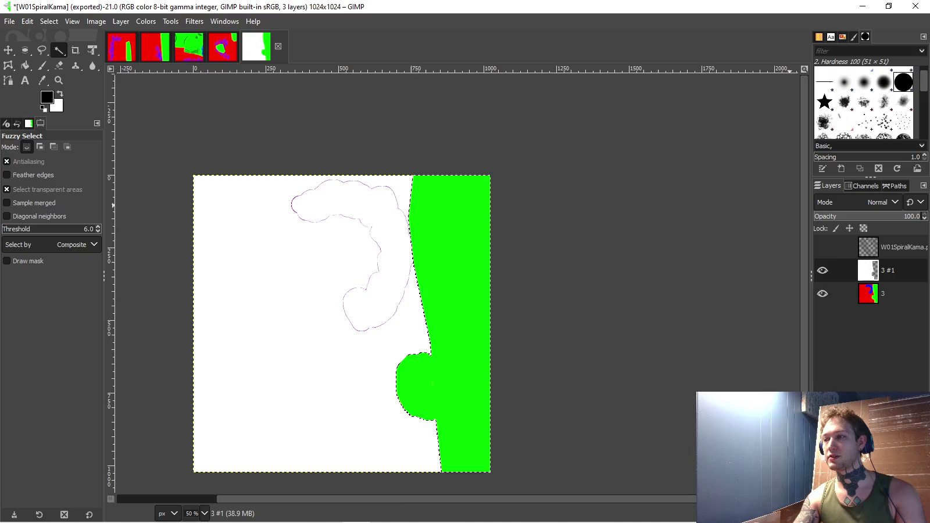
pyautogui.click(822, 294)
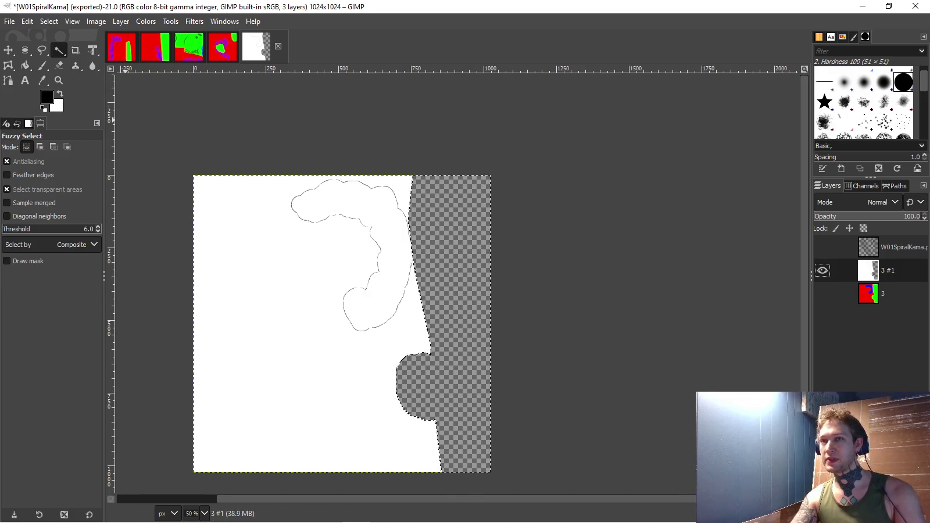
pyautogui.hotkey('alt', 'f')
# - Export the mask as W01SpiralKamaMetallic.png into Textures/Skins/Weapons/01Sickle and return to Unity
pyautogui.press('Right')
pyautogui.press('Left')
pyautogui.press('Down')
pyautogui.press('Down')
pyautogui.press('Down')
pyautogui.press('Down')
pyautogui.press('Return')
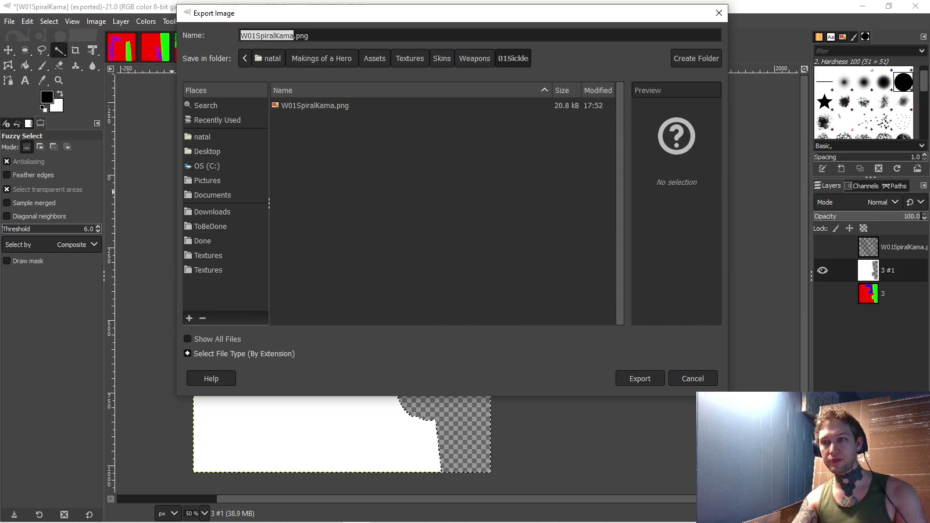
pyautogui.hotkey('alt', 'Up')
pyautogui.hotkey('alt', 'Up')
pyautogui.hotkey('alt', 'Up')
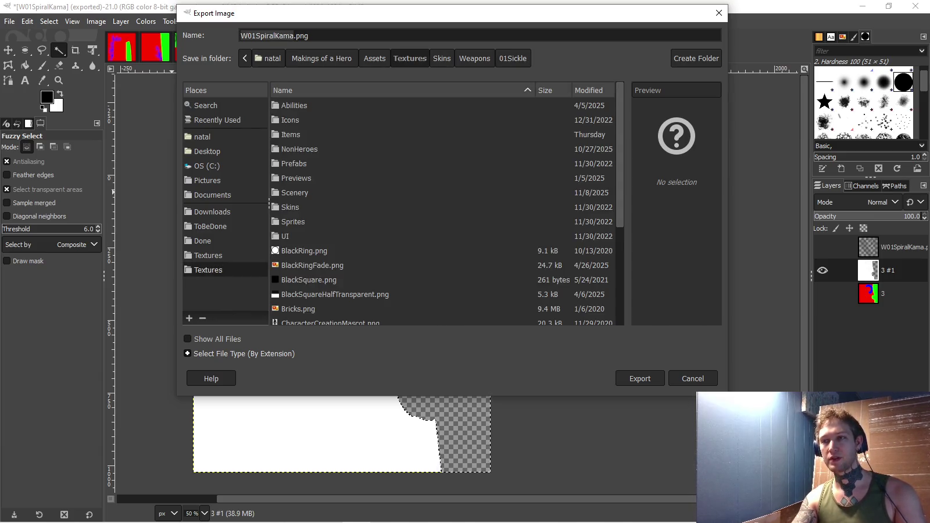
pyautogui.hotkey('alt', 'Down')
pyautogui.hotkey('alt', 'Down')
pyautogui.hotkey('alt', 'Down')
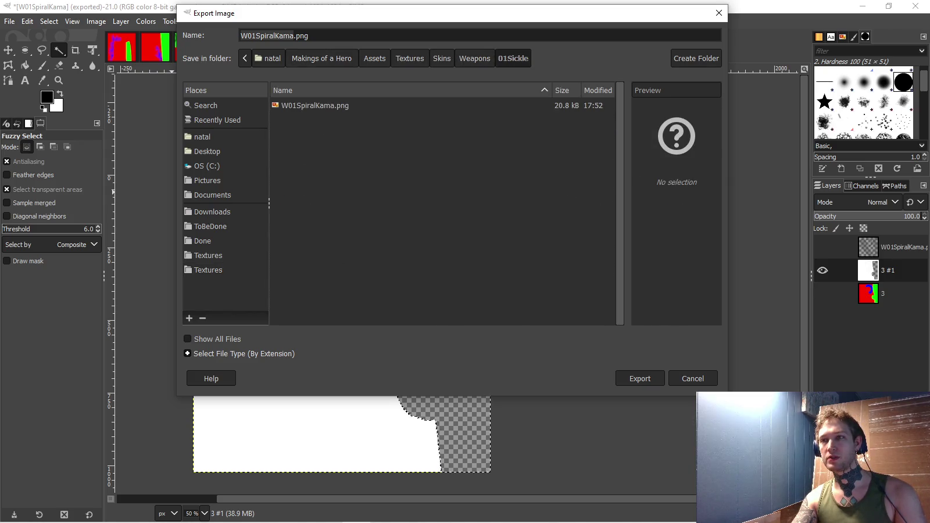
pyautogui.press('Tab')
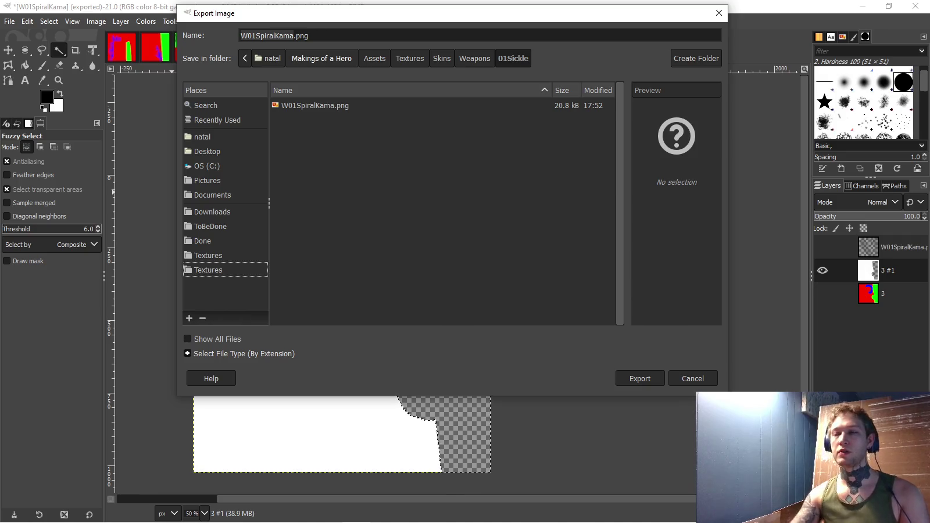
pyautogui.write('Metallic')
pyautogui.press('Return')
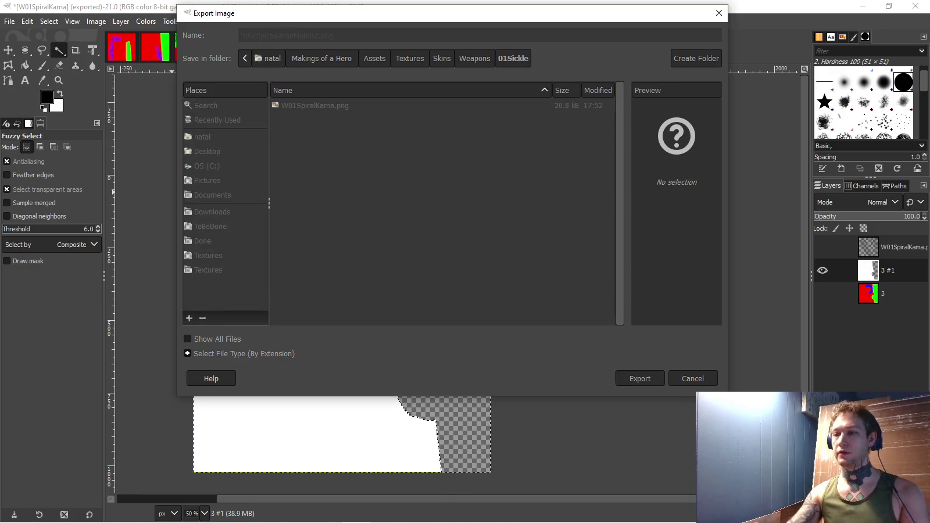
pyautogui.press('Return')
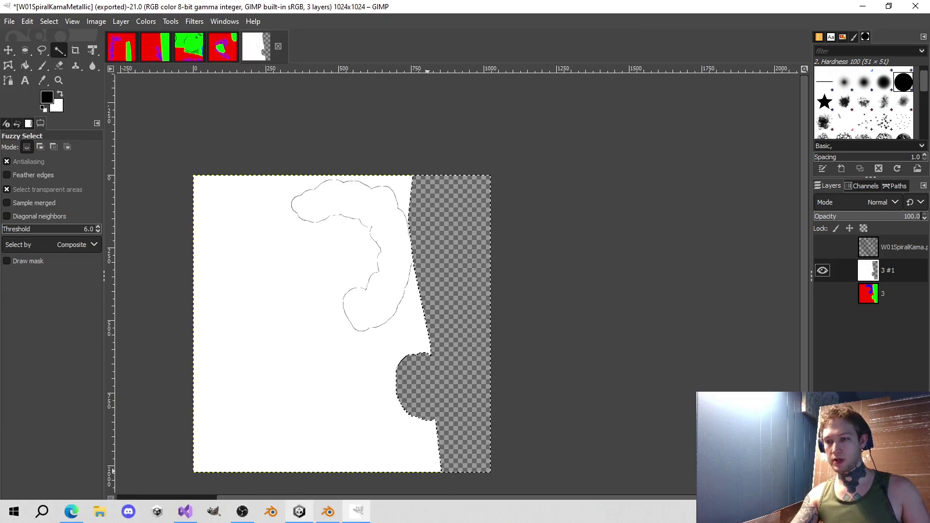
pyautogui.click(300, 511)
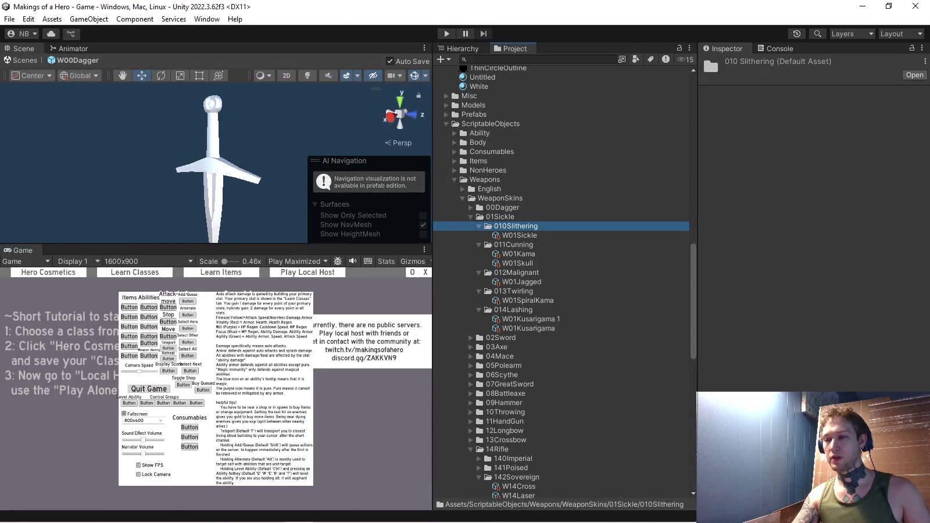
# - Browse to Textures > Skins > Weapons > 01Sickle and select the W01SpiralKamaMetallic texture
pyautogui.scroll(-15, 561, 279)
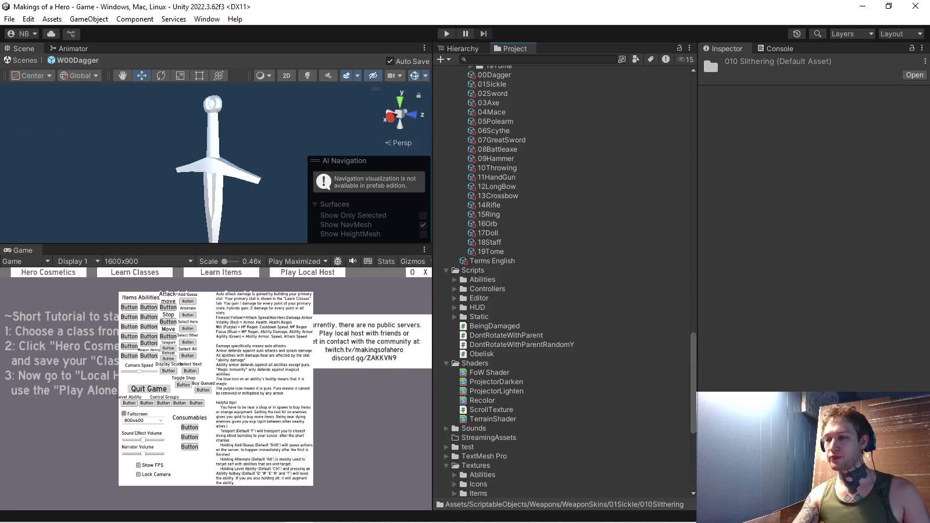
pyautogui.click(446, 465)
pyautogui.scroll(-5, 446, 465)
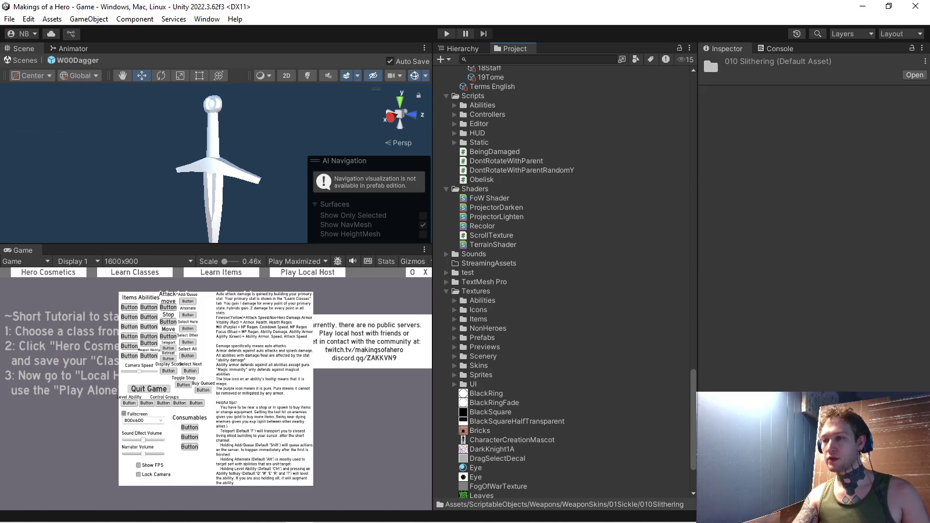
pyautogui.click(455, 365)
pyautogui.scroll(-3, 567, 282)
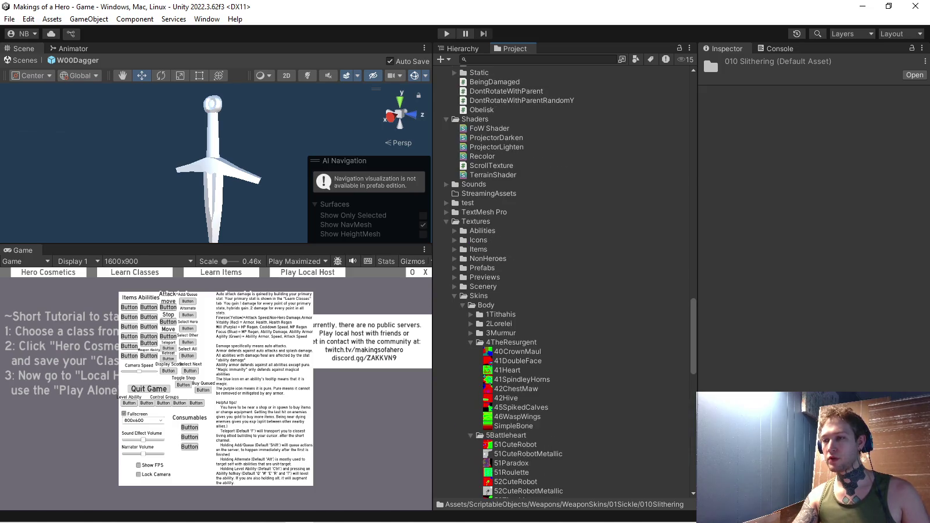
pyautogui.click(463, 305)
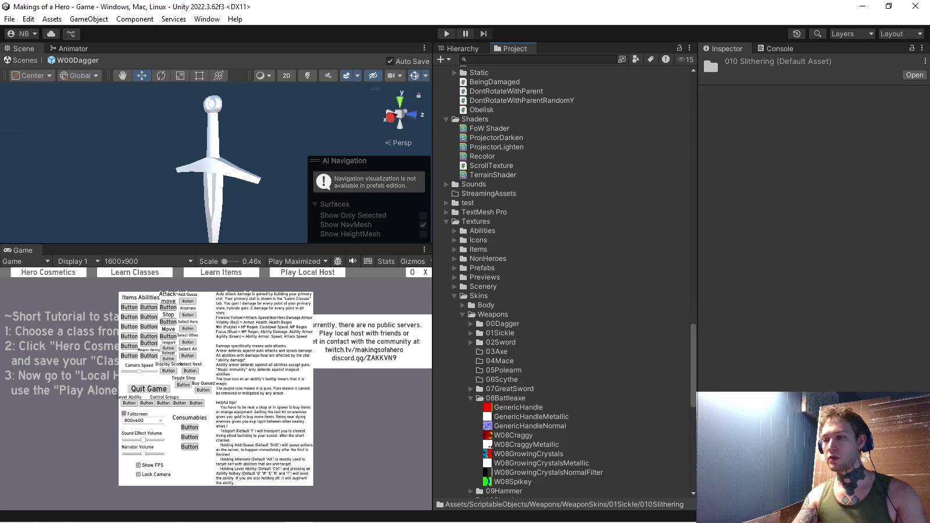
pyautogui.click(471, 333)
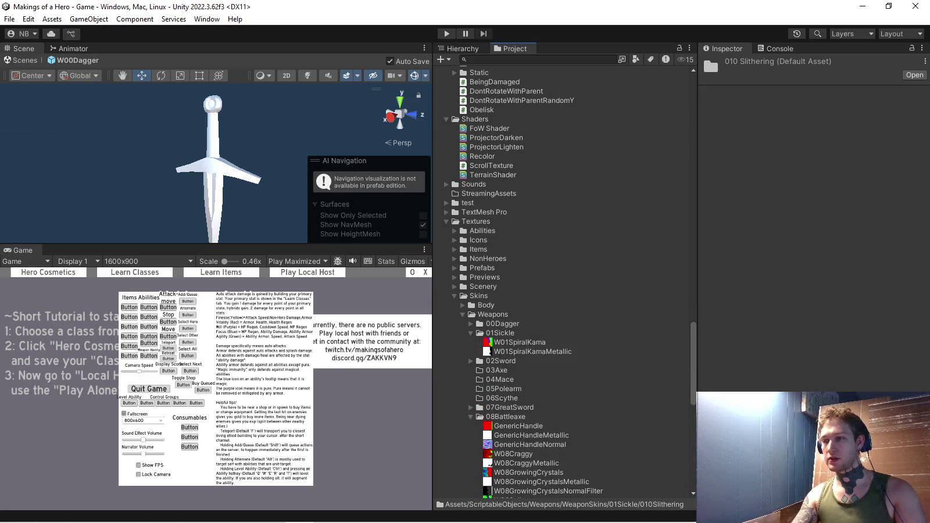
pyautogui.click(533, 351)
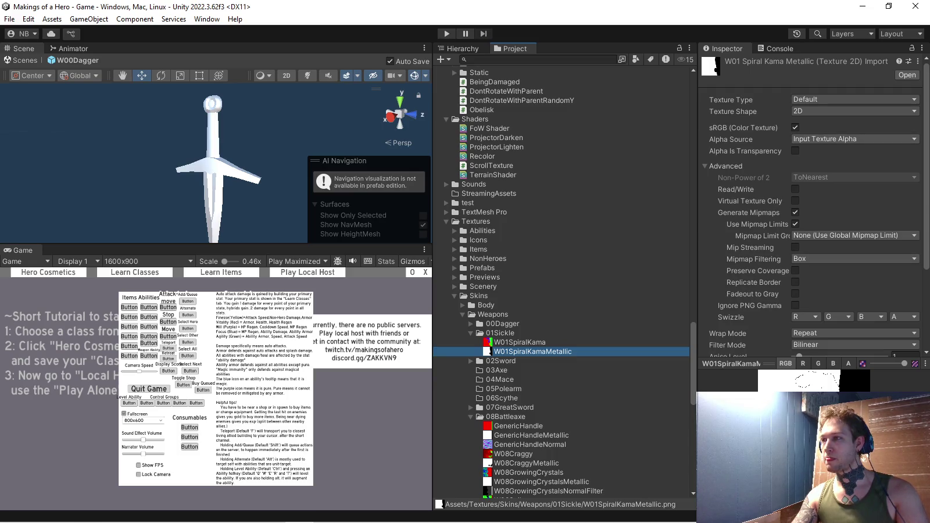
# - Apply W01SpiralKamaMetallic's import settings with Input Texture Alpha, then move to GIMP's W01Jagged image
pyautogui.click(853, 139)
pyautogui.click(826, 165)
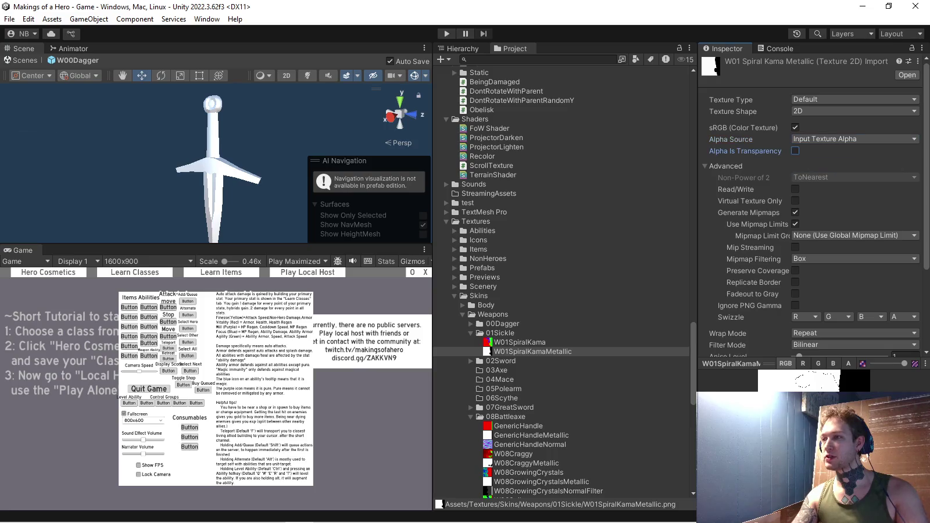
pyautogui.scroll(-4, 814, 232)
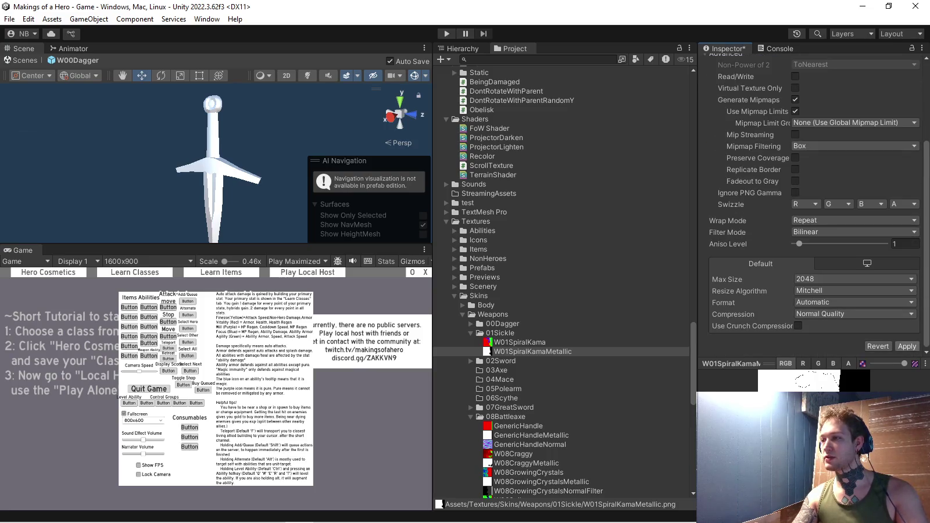
pyautogui.click(907, 346)
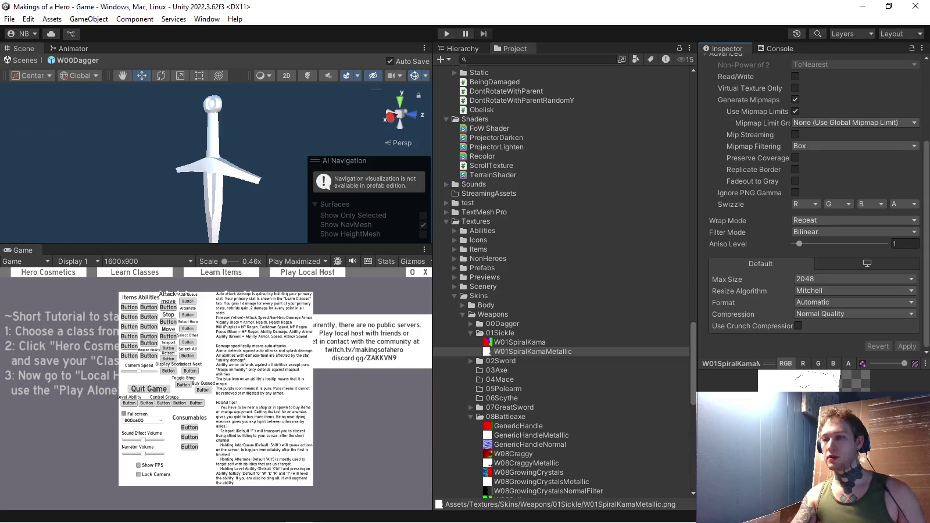
pyautogui.hotkey('alt', 'Tab')
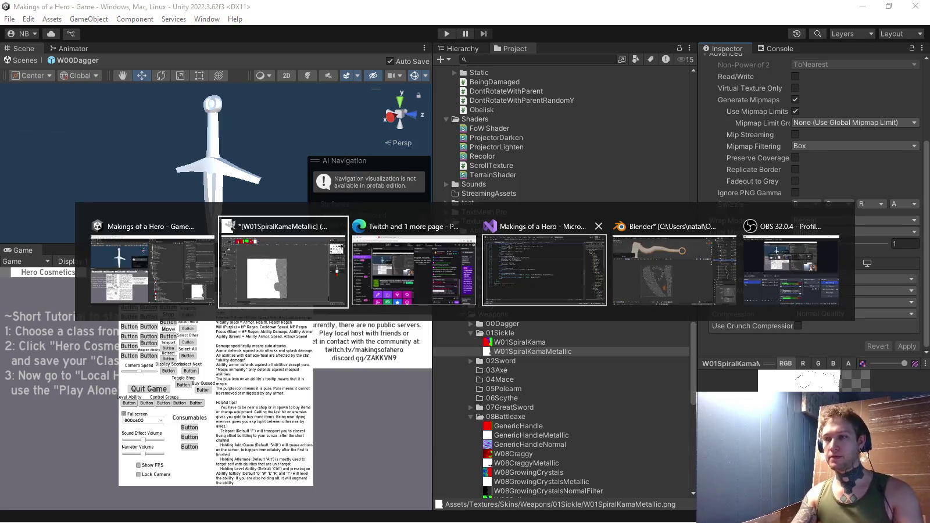
pyautogui.hotkey('ctrl', 'pageup')
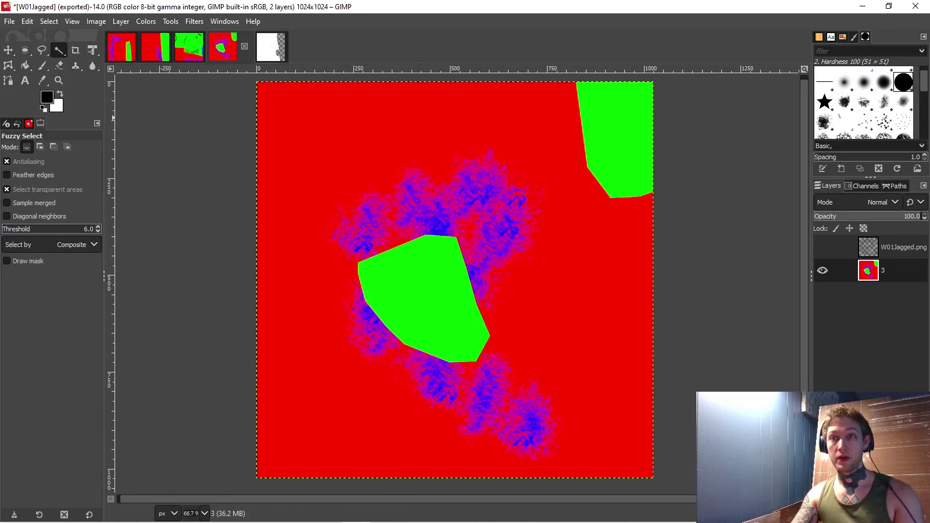
# - Show the W01Jagged.png outline layer, then switch to the W01Skull image
pyautogui.click(822, 247)
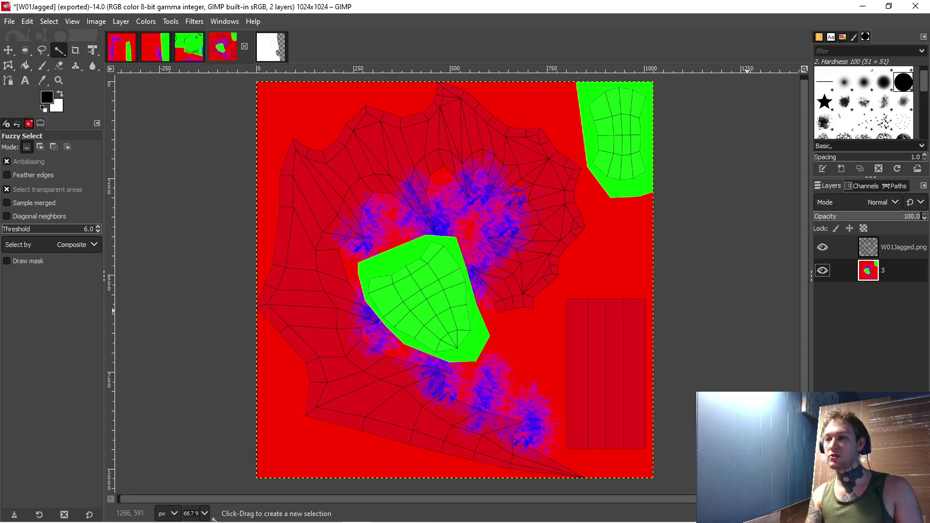
pyautogui.click(189, 46)
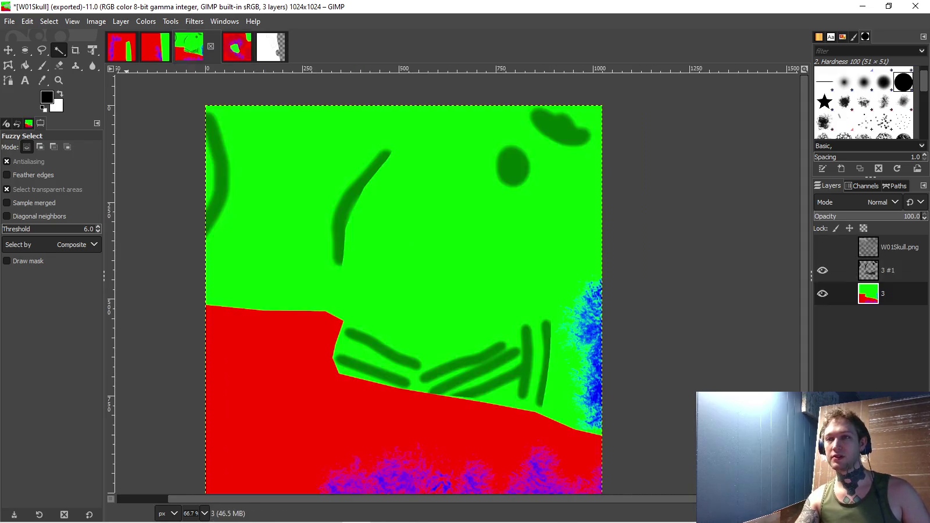
# - Show the W01Skull.png UV wireframe layer and reset the canvas view rotation to 0°
pyautogui.click(822, 247)
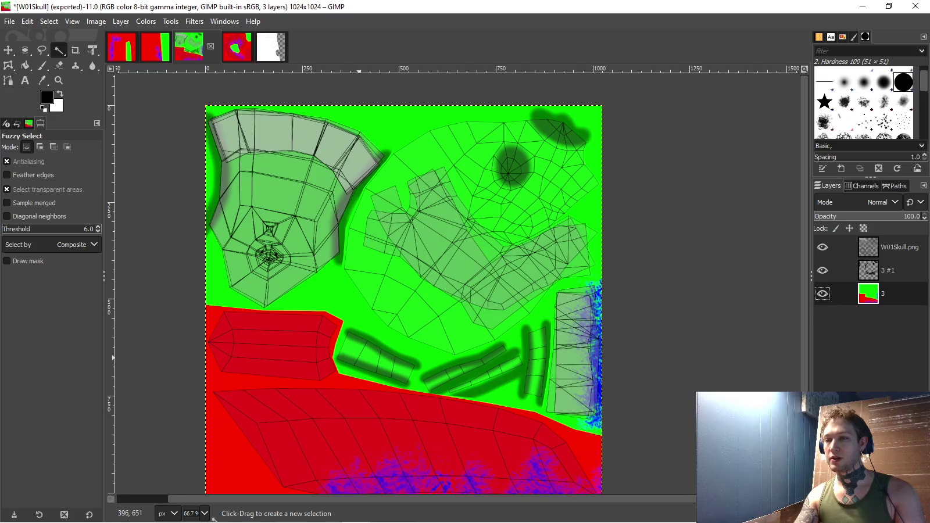
pyautogui.moveTo(360, 359); pyautogui.dragTo(372, 356)
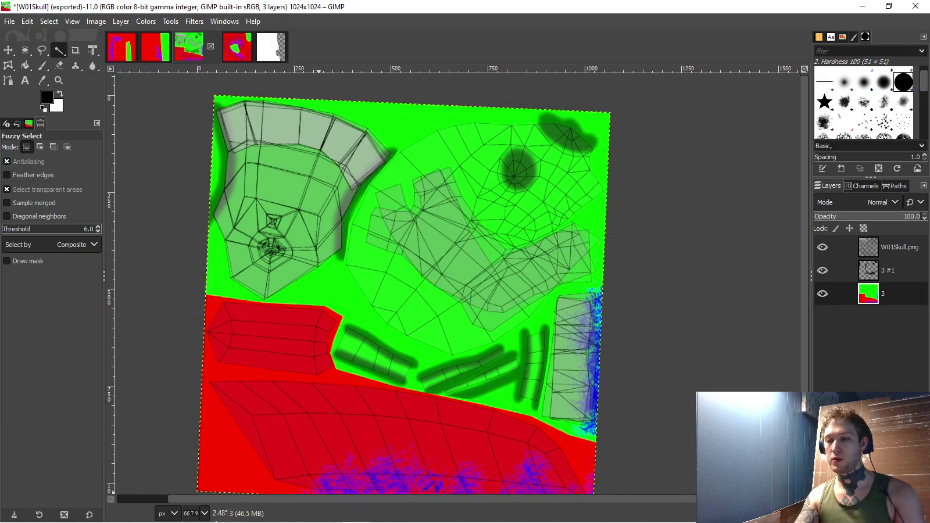
pyautogui.click(218, 513)
pyautogui.click(301, 503)
pyautogui.click(249, 503)
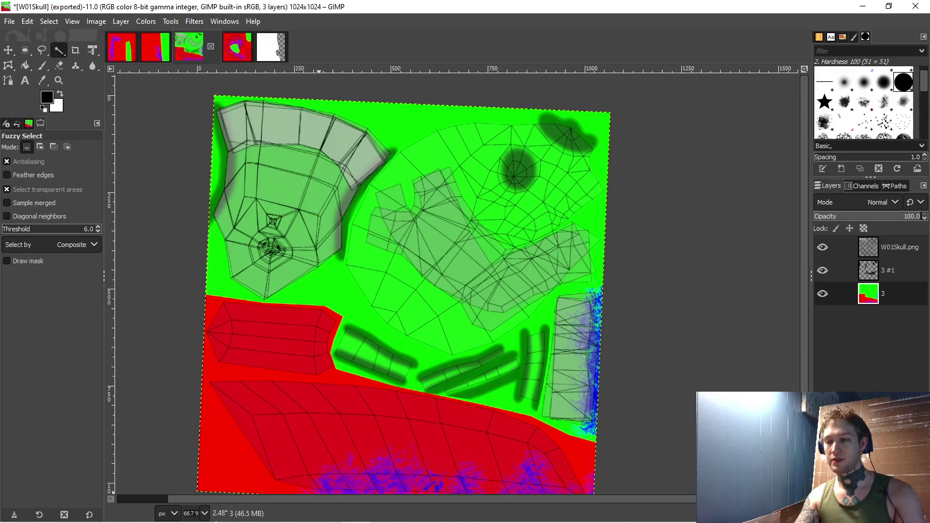
pyautogui.click(218, 514)
pyautogui.click(305, 501)
pyautogui.click(199, 501)
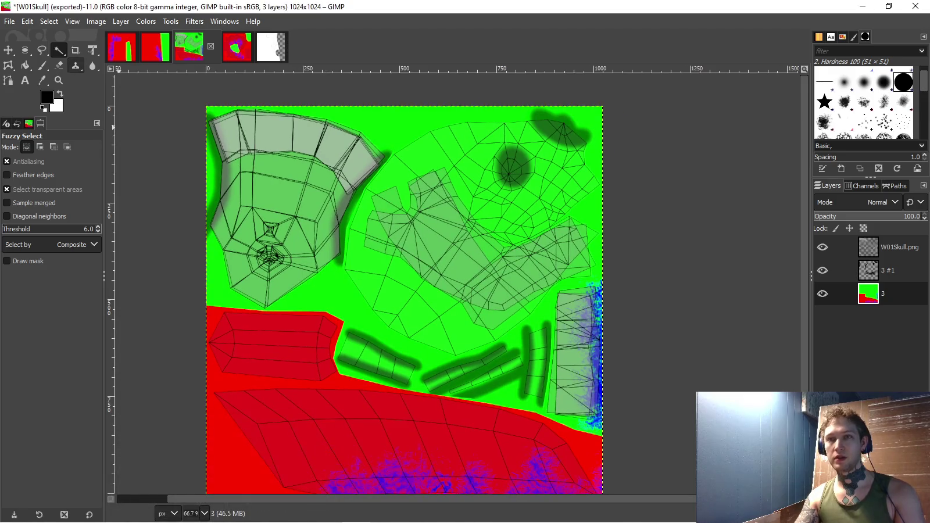
pyautogui.scroll(-2, 407, 291)
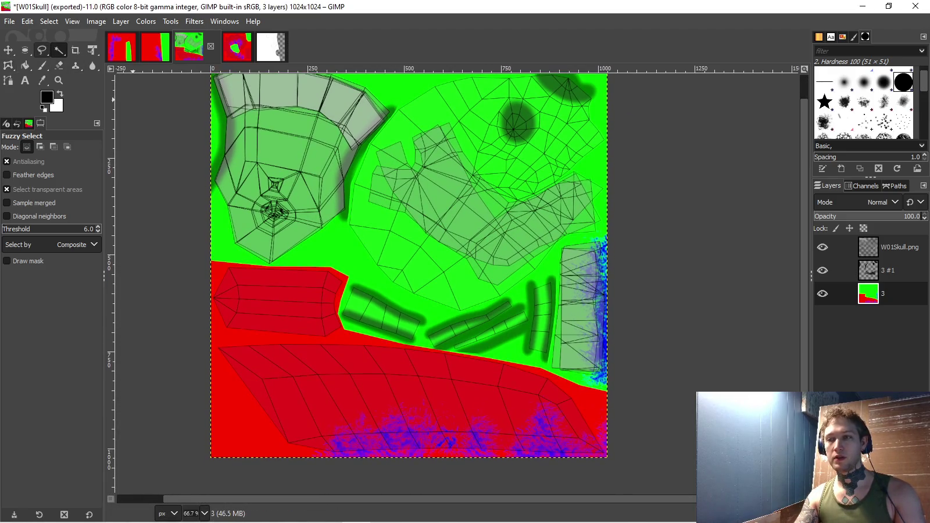
# - Select the red area plus its blue-speckled bottom, then subtract the upper red block
pyautogui.click(319, 454)
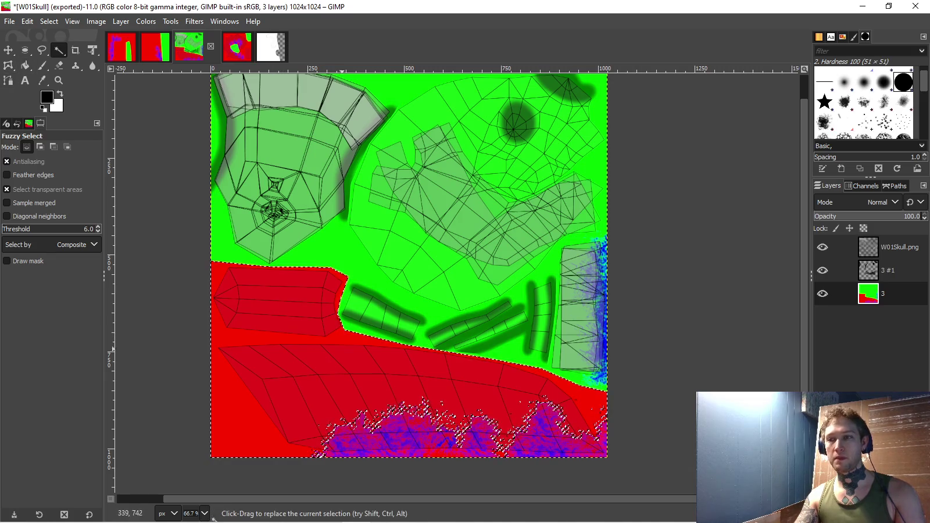
pyautogui.press('f')
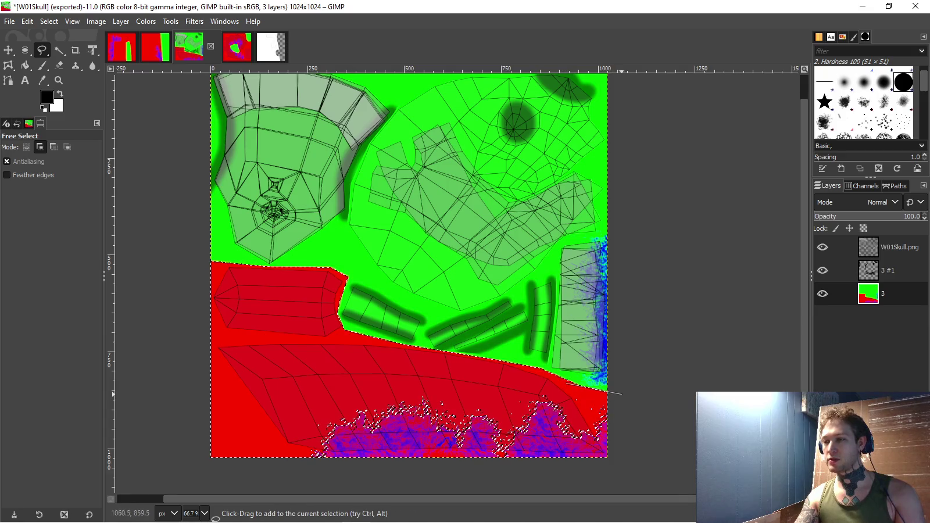
pyautogui.moveTo(625, 474); pyautogui.dragTo(358, 363)
pyautogui.press('Return')
pyautogui.press('ctrl')
pyautogui.keyDown('ctrl'); pyautogui.click(364, 327); pyautogui.keyUp('ctrl')
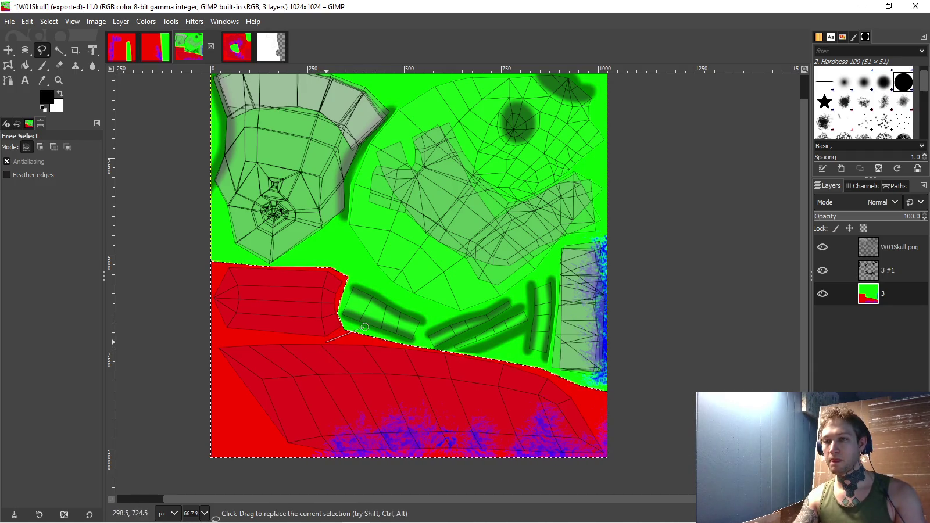
pyautogui.scroll(1, 327, 341)
pyautogui.scroll(1, 328, 372)
pyautogui.hscroll(-5, 259, 390)
pyautogui.moveTo(243, 363); pyautogui.dragTo(594, 145)
pyautogui.press('Return')
pyautogui.scroll(-1, 422, 390)
pyautogui.scroll(-1, 422, 390)
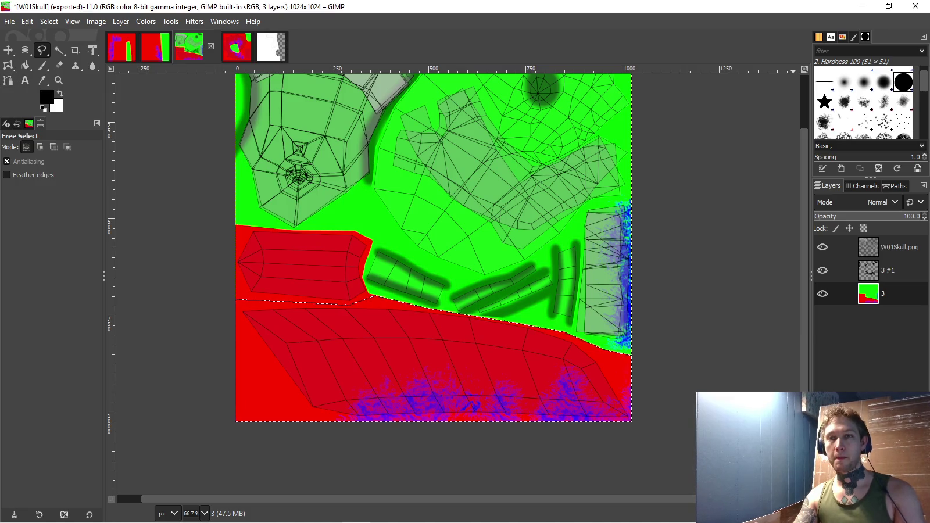
# - Paint the selection white on the texture layer, then undo that paint
pyautogui.press('x')
pyautogui.press('p')
pyautogui.click(264, 334)
pyautogui.moveTo(264, 335); pyautogui.dragTo(571, 384)
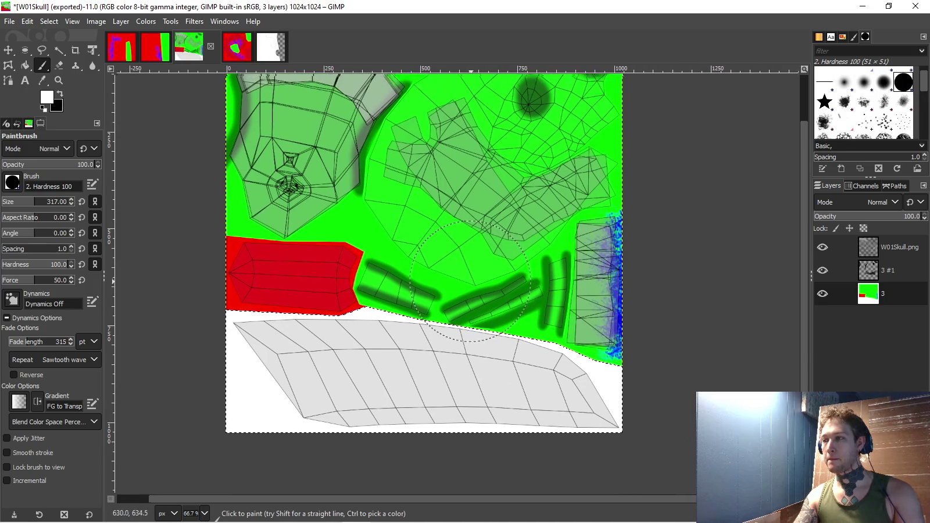
pyautogui.hotkey('ctrl', 'z')
# - Add new layer 3 #2 above 3 #1 and paint the selected lower area white there
pyautogui.rightClick(895, 270)
pyautogui.click(861, 133)
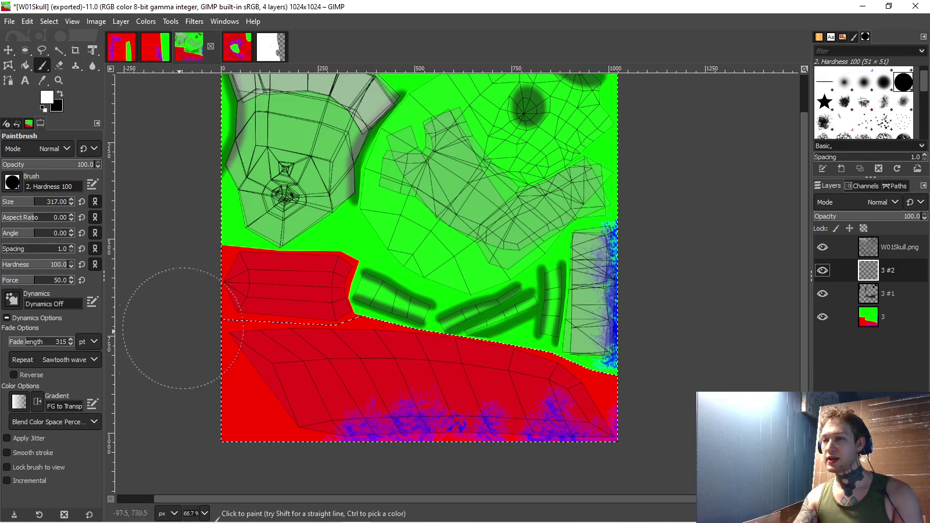
pyautogui.moveTo(245, 378); pyautogui.dragTo(565, 408)
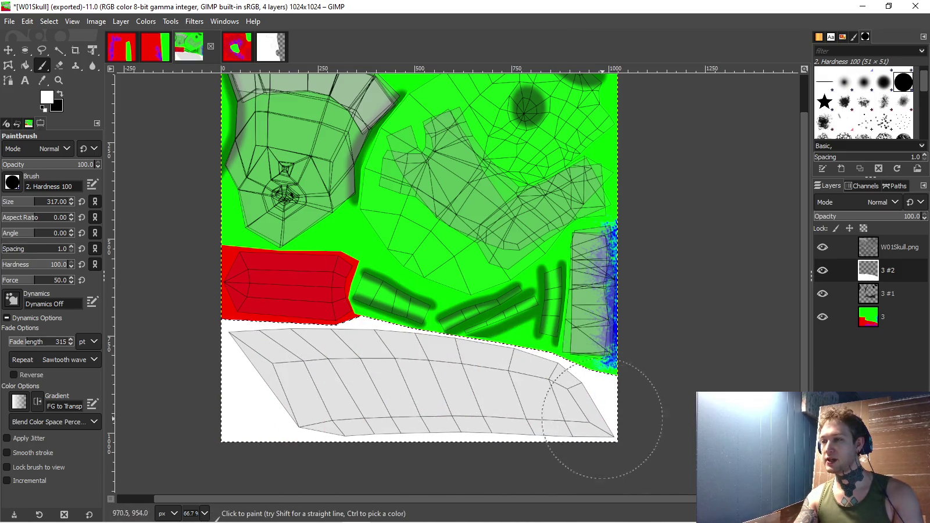
pyautogui.scroll(2, 523, 372)
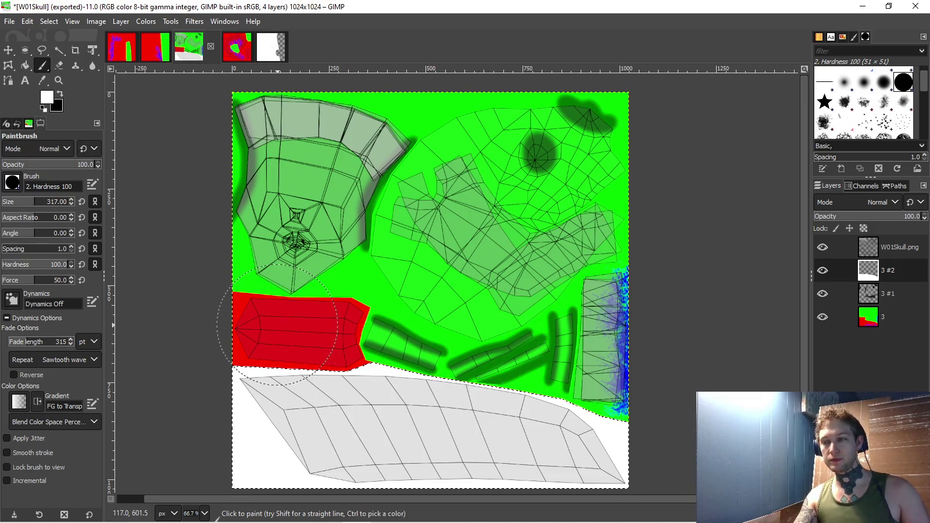
pyautogui.scroll(1, 369, 310)
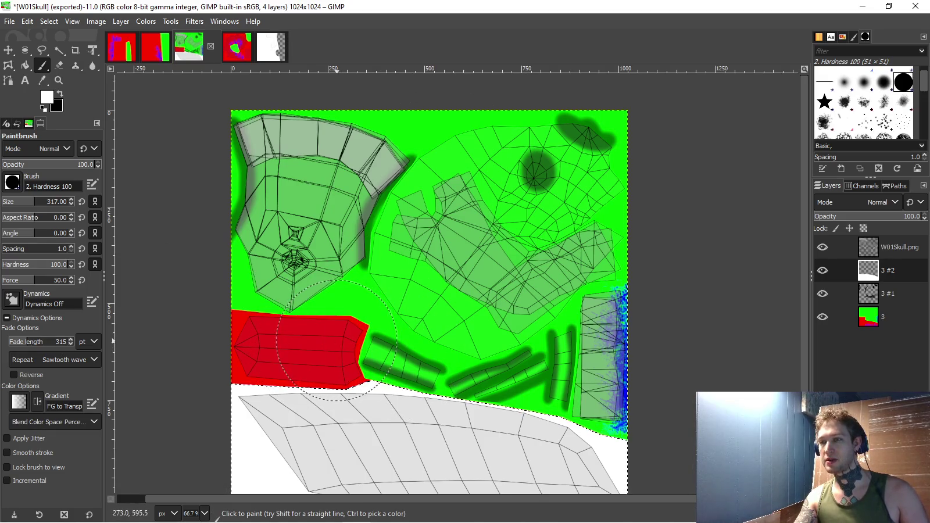
pyautogui.hscroll(1, 372, 346)
pyautogui.hscroll(-1, 368, 345)
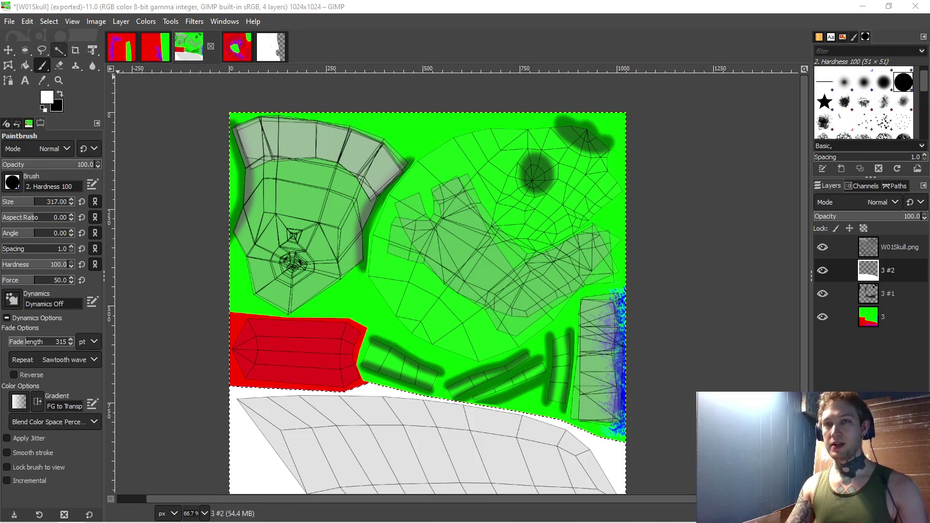
pyautogui.click(42, 50)
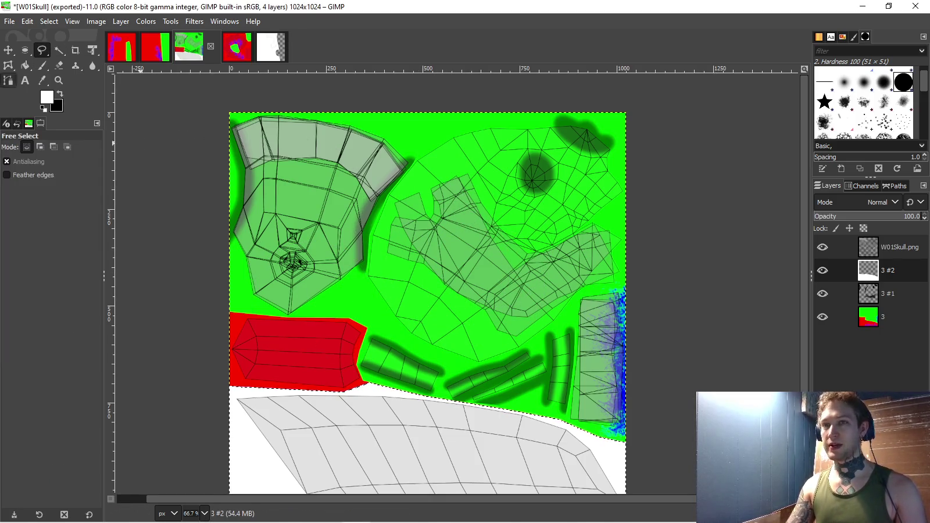
# - Bucket-fill the rest of the mask layer black, then erase that black fill
pyautogui.click(59, 50)
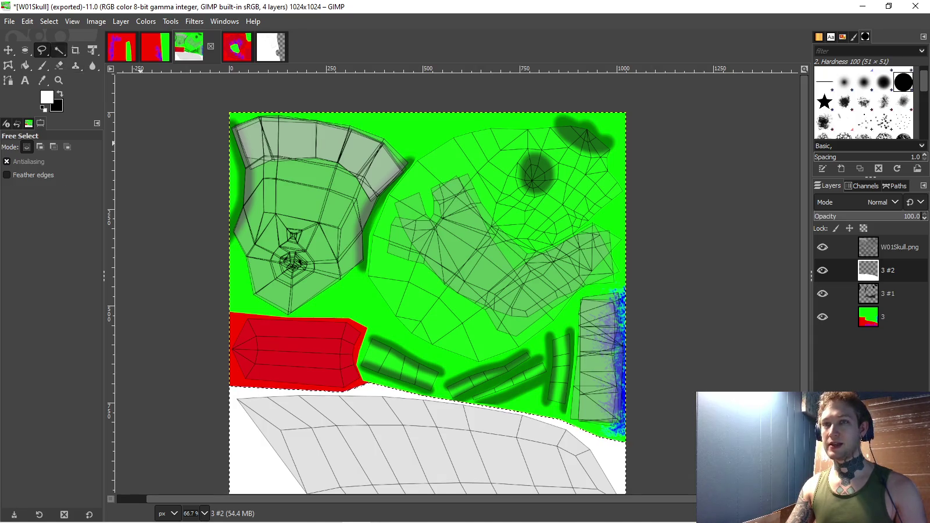
pyautogui.press('x')
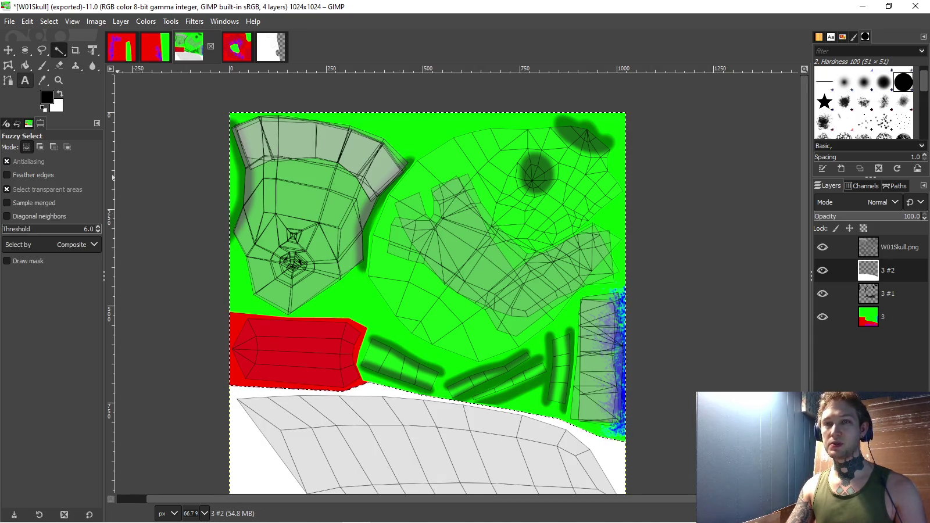
pyautogui.click(42, 65)
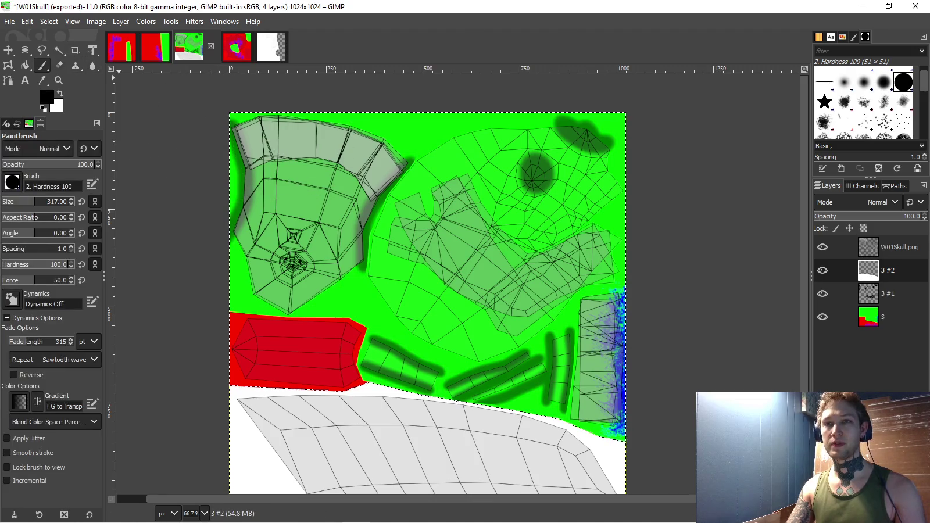
pyautogui.click(25, 65)
pyautogui.click(362, 278)
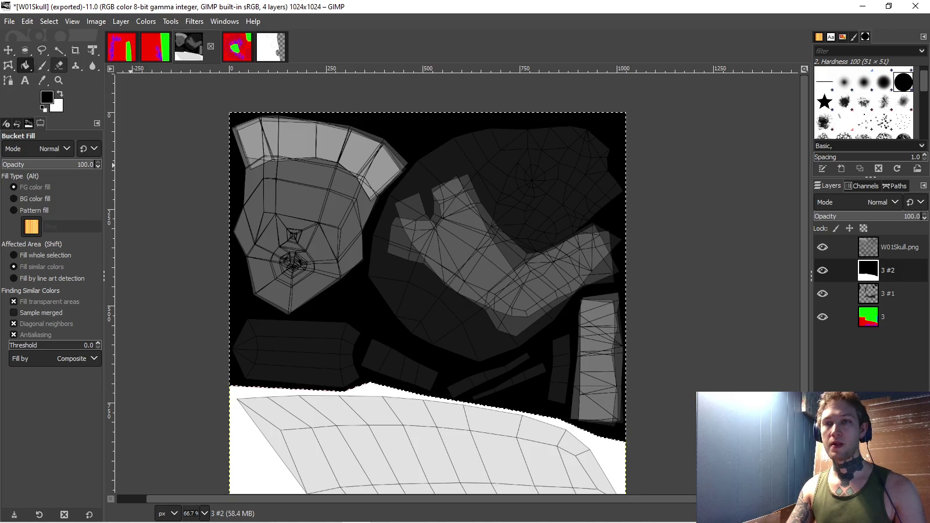
pyautogui.click(59, 65)
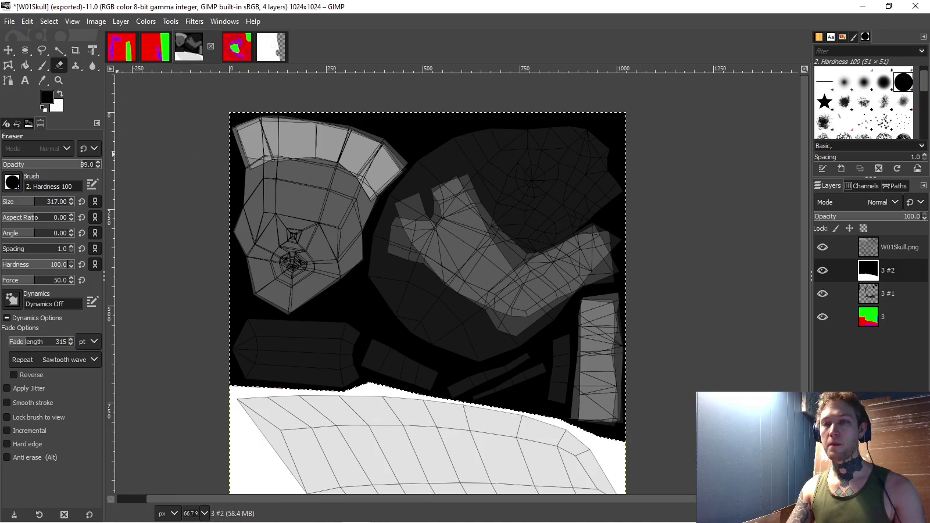
pyautogui.moveTo(256, 136)
pyautogui.mouseDown()
pyautogui.moveTo(668, 223)
pyautogui.moveTo(147, 264)
pyautogui.moveTo(166, 332)
pyautogui.moveTo(153, 388)
pyautogui.mouseUp()
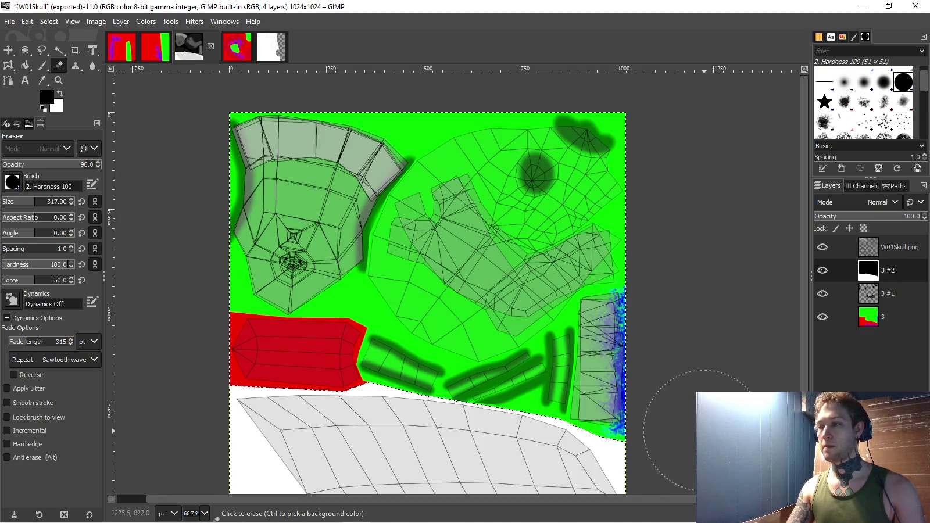
# - Hide the W01Skull.png, 3 #1 and 3 layers, keeping 3 #1 above layer 3
pyautogui.click(823, 247)
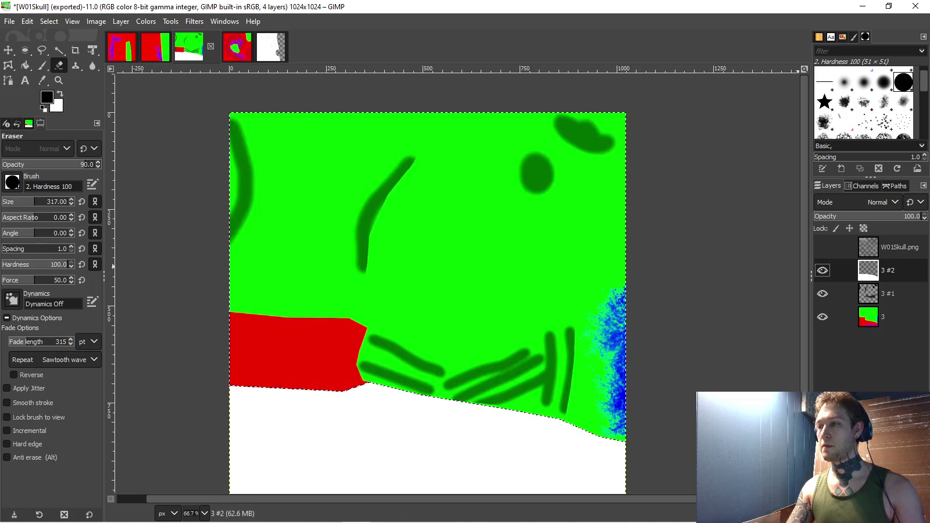
pyautogui.click(823, 293)
pyautogui.moveTo(868, 293); pyautogui.dragTo(868, 323)
pyautogui.click(822, 293)
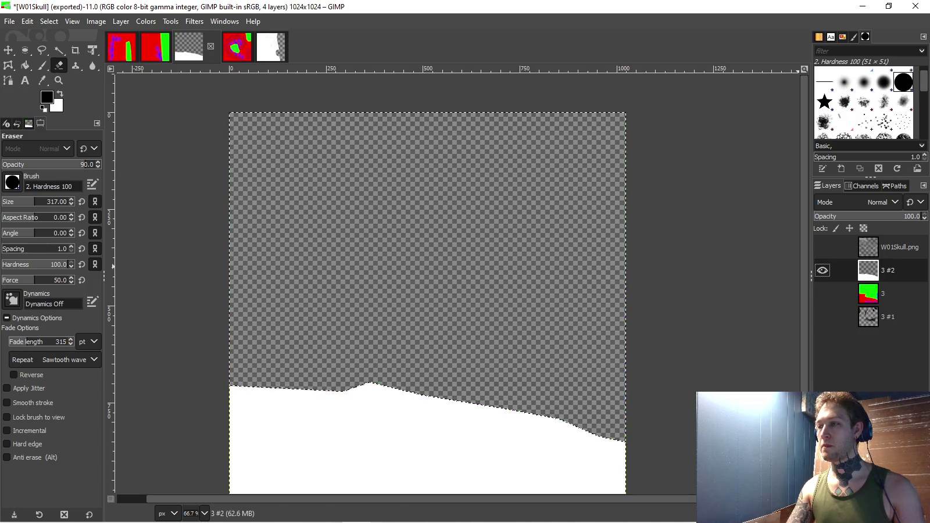
pyautogui.click(869, 317)
pyautogui.moveTo(904, 311); pyautogui.dragTo(869, 290)
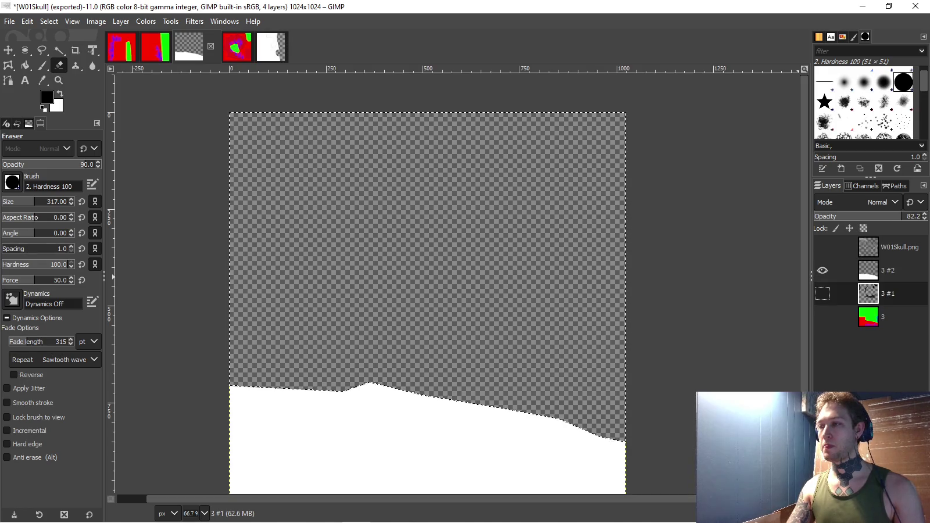
pyautogui.click(9, 21)
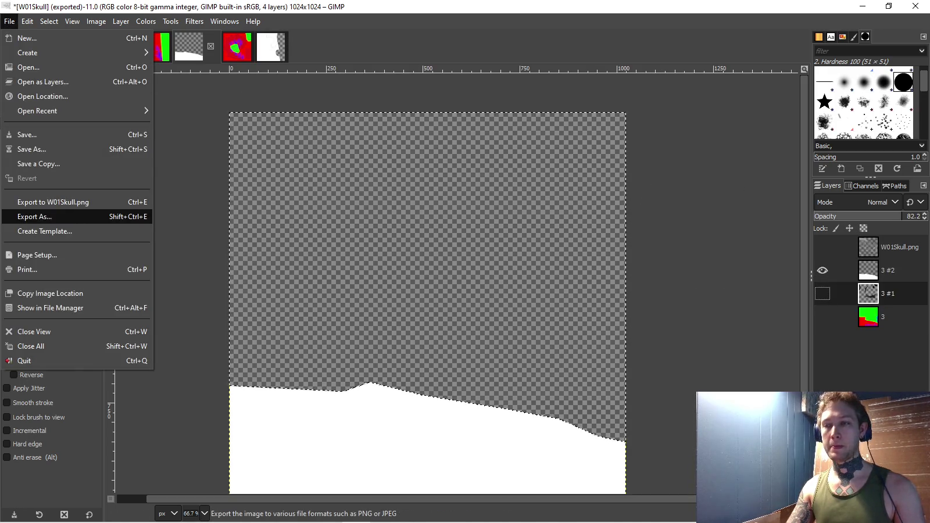
# - Export the skull mask as W01SkullMetallic.png with the default PNG options
pyautogui.click(34, 216)
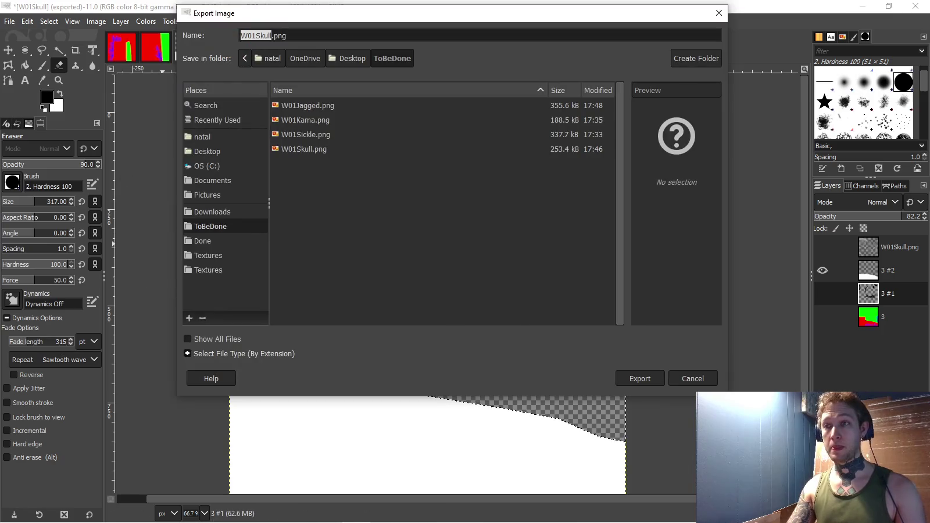
pyautogui.press('Right')
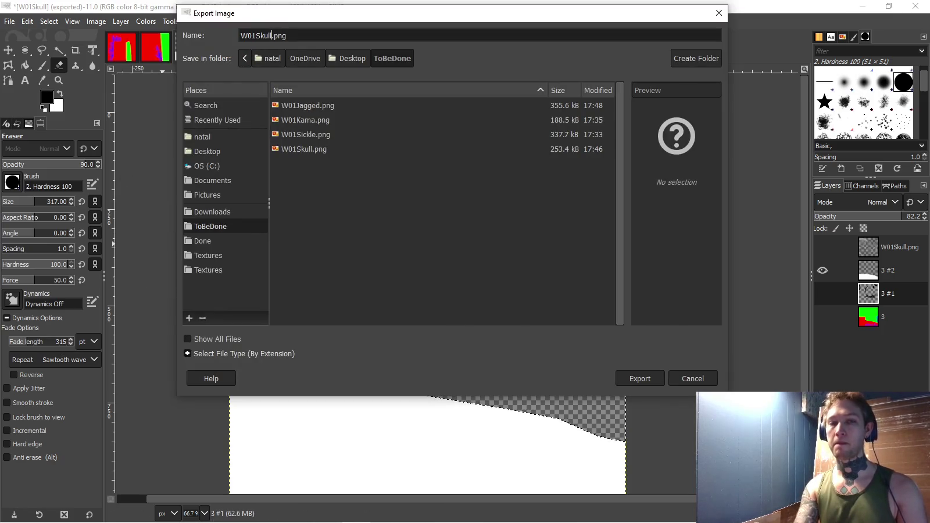
pyautogui.press('Return')
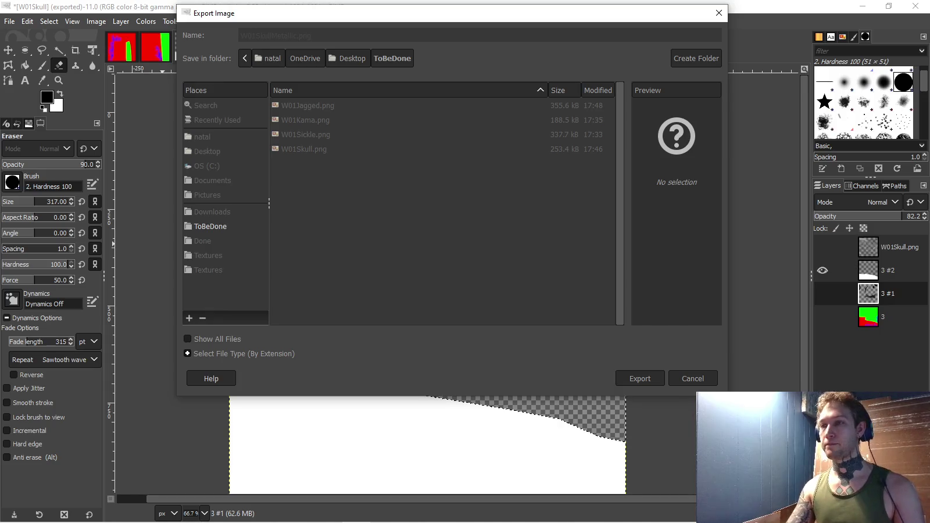
pyautogui.click(467, 402)
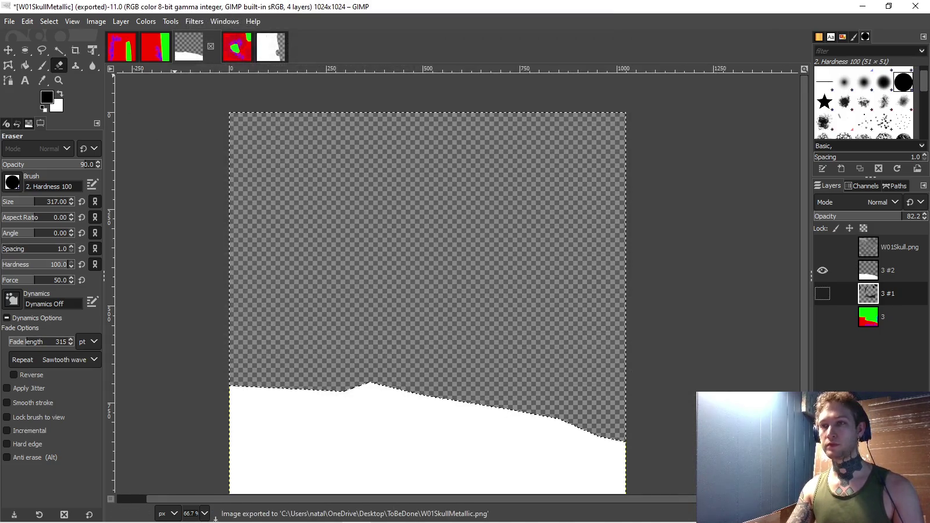
pyautogui.click(155, 46)
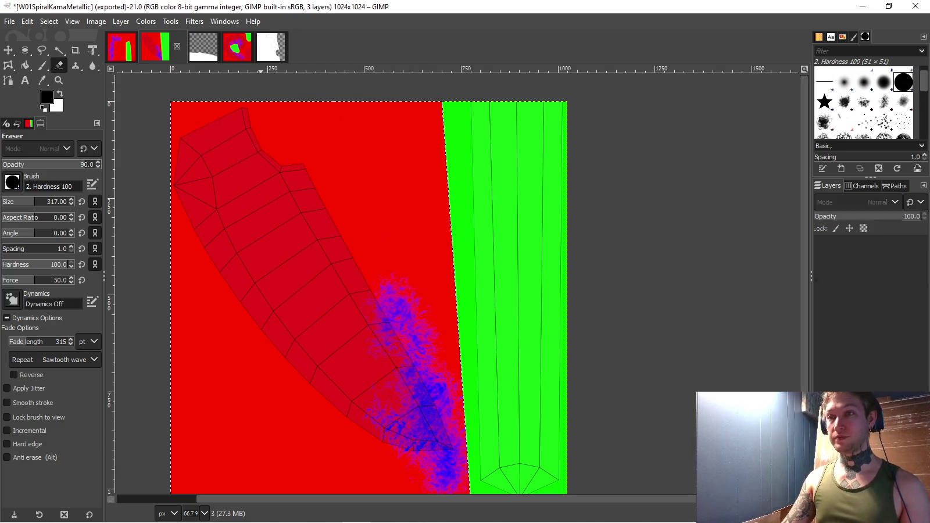
# - On W01Kama, show the UV wireframe, select the green strip by colour and fill it black
pyautogui.click(270, 47)
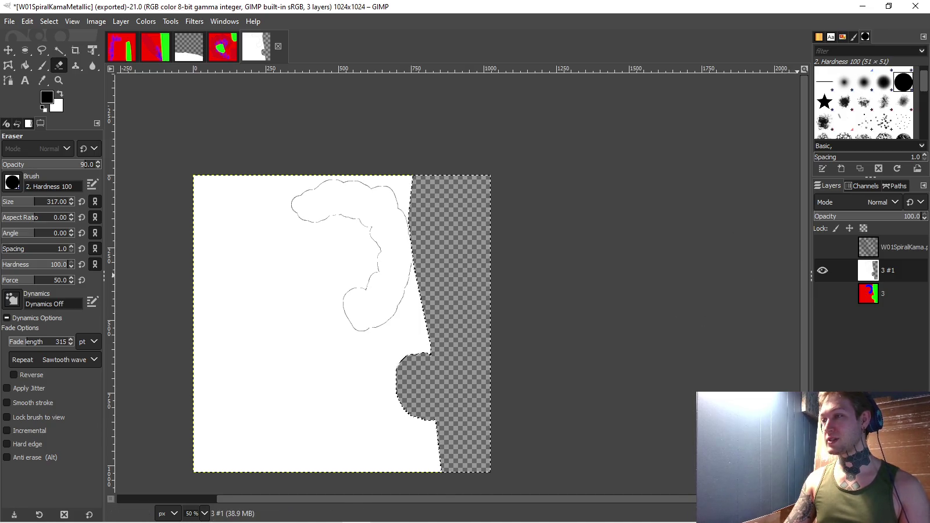
pyautogui.click(822, 247)
pyautogui.hotkey('alt', '3')
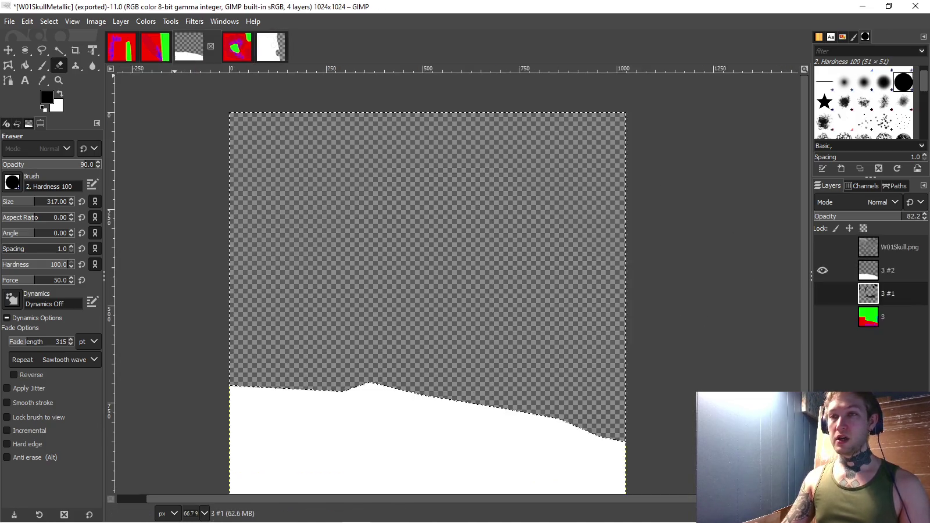
pyautogui.hotkey('alt', '2')
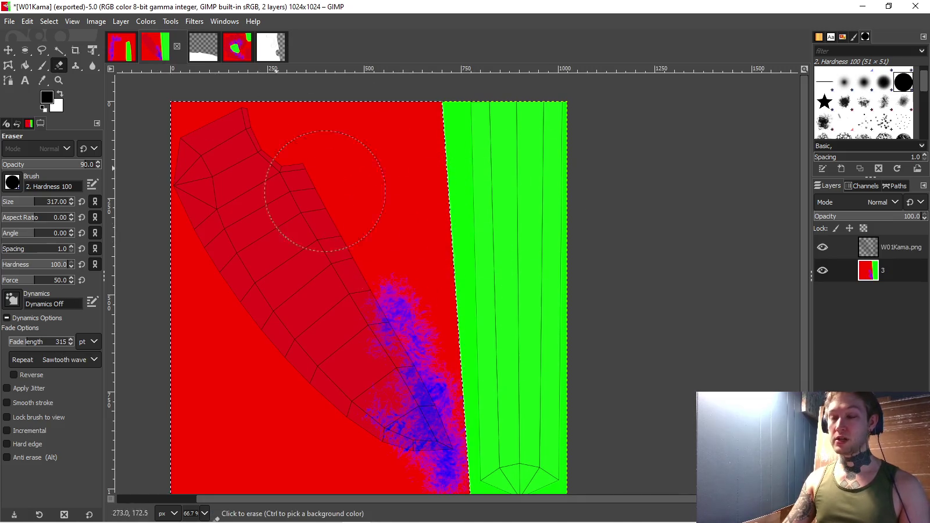
pyautogui.press('p')
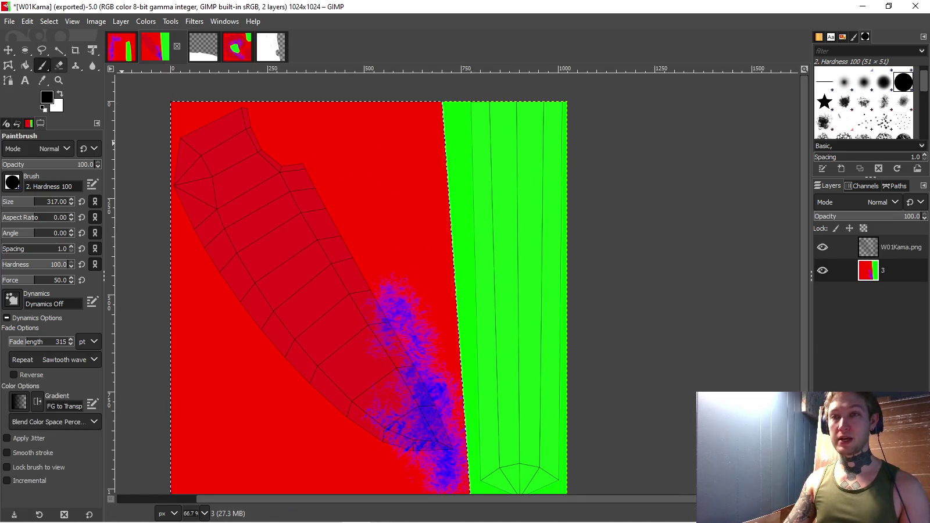
pyautogui.moveTo(442, 192); pyautogui.dragTo(436, 179)
pyautogui.hotkey('shift', 'b')
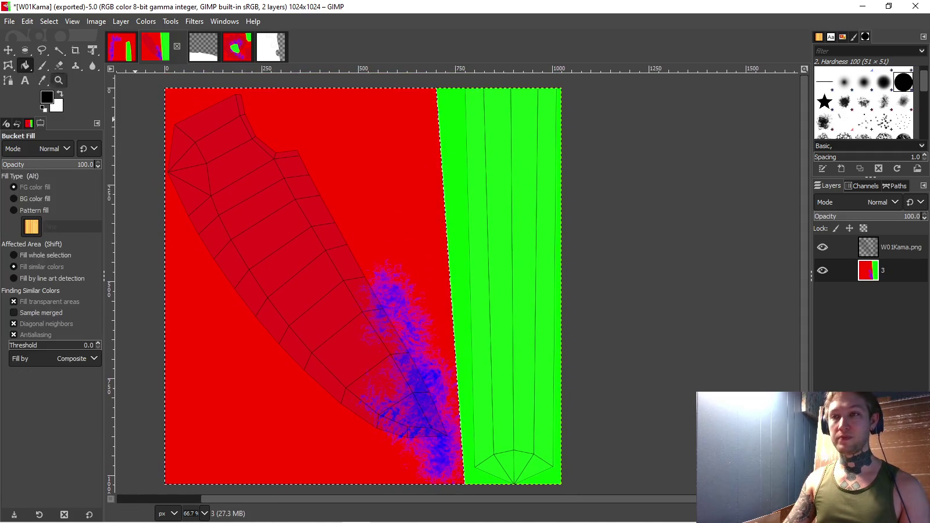
pyautogui.press('u')
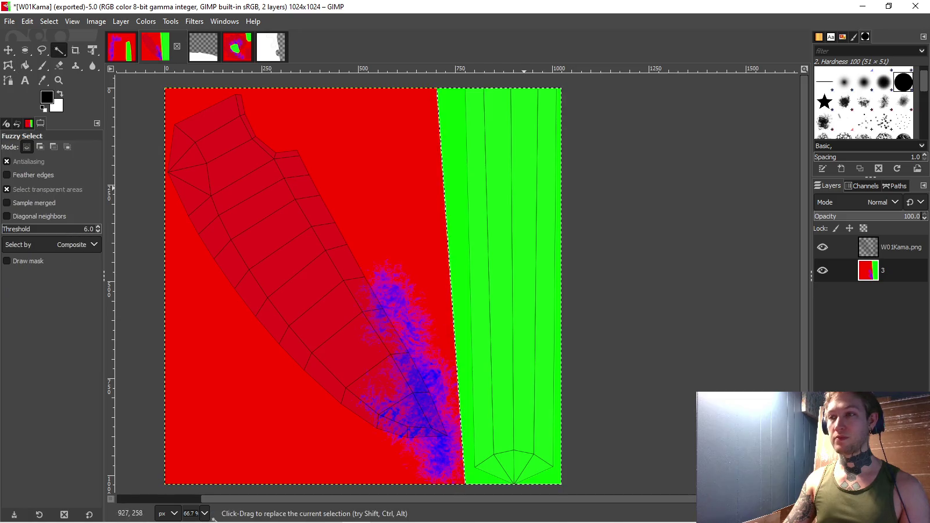
pyautogui.hotkey('shift', 'b')
pyautogui.click(506, 262)
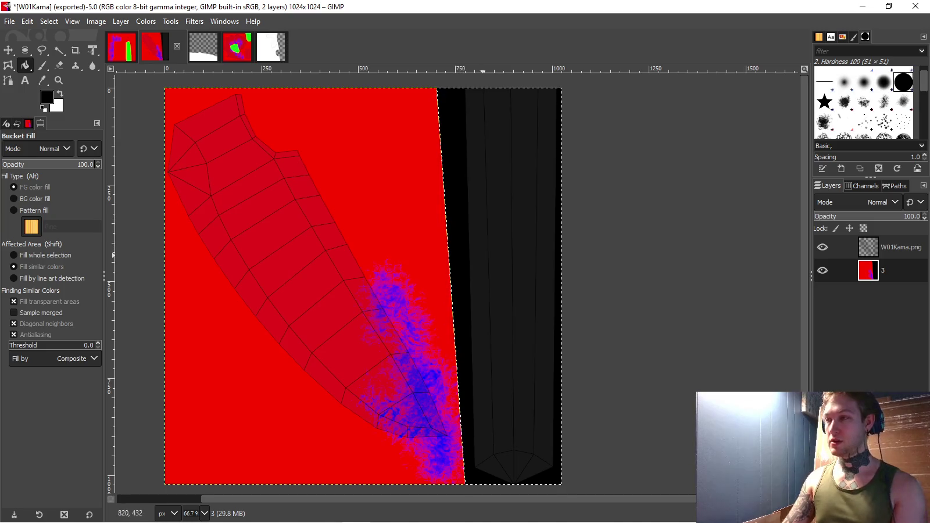
# - Add a new empty layer 3 #1 above base layer 3
pyautogui.click(469, 245)
pyautogui.rightClick(890, 270)
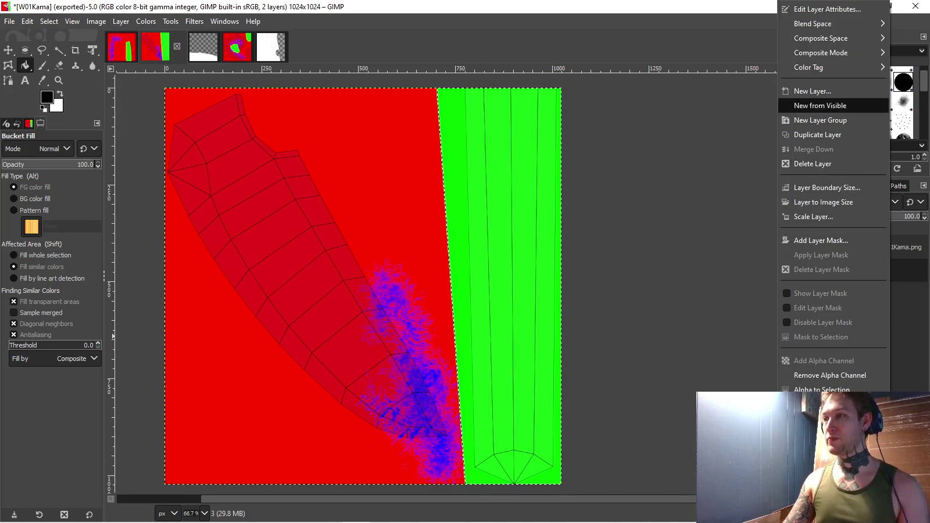
pyautogui.click(813, 90)
pyautogui.press('Return')
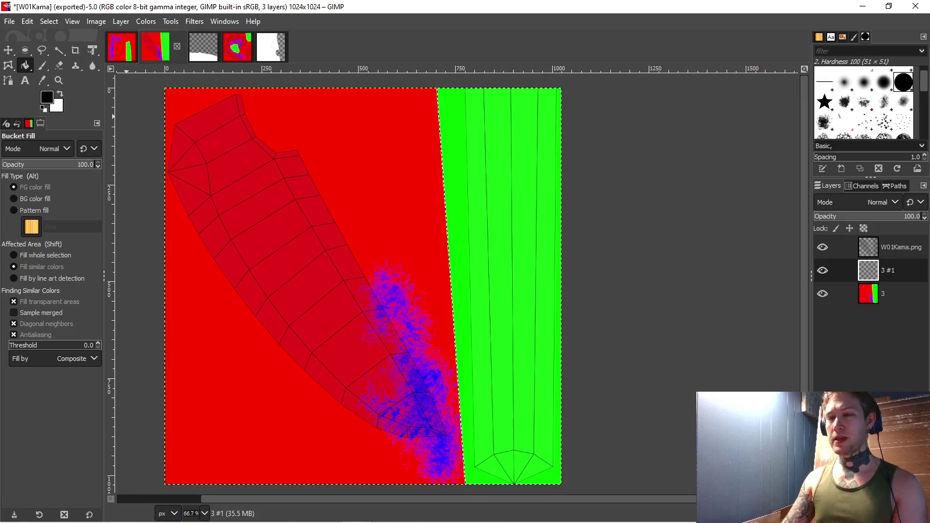
pyautogui.click(59, 94)
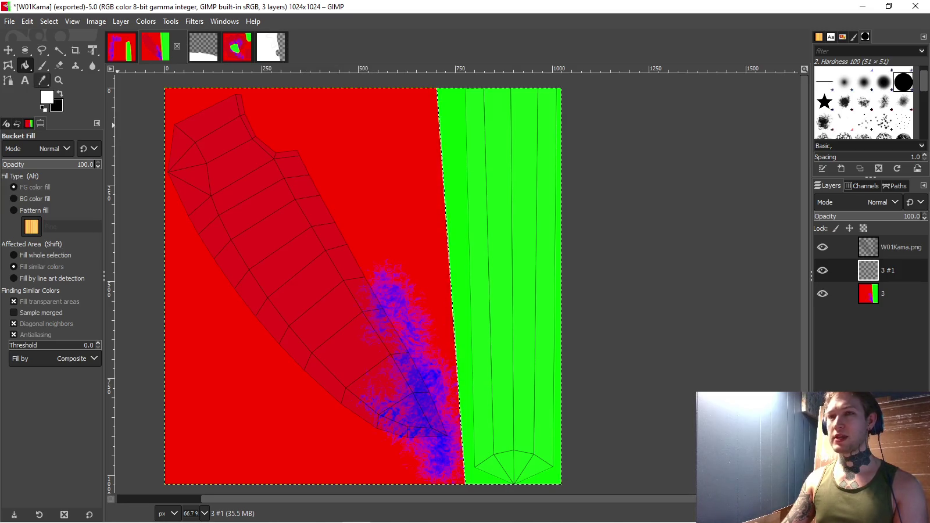
# - Invert the selection to everything but the strip and hide the wireframe and base layers
pyautogui.click(48, 22)
pyautogui.click(62, 67)
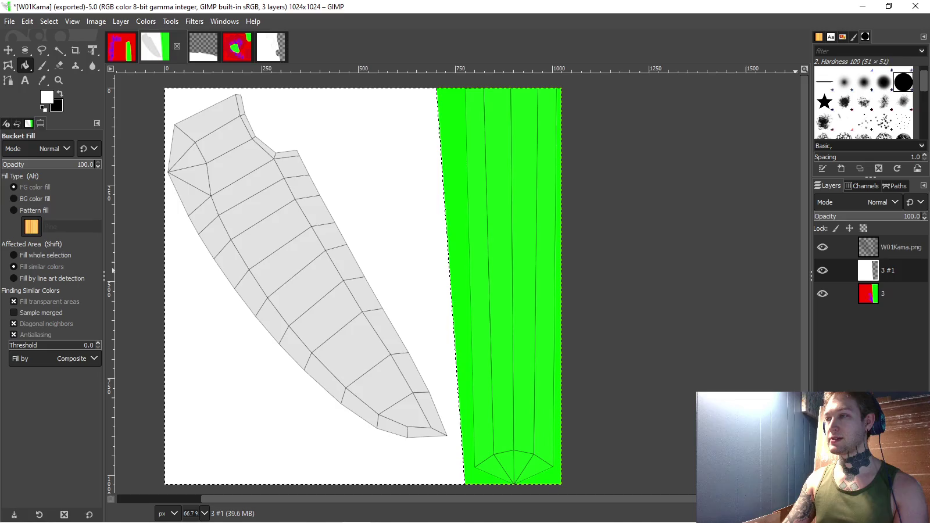
pyautogui.click(822, 247)
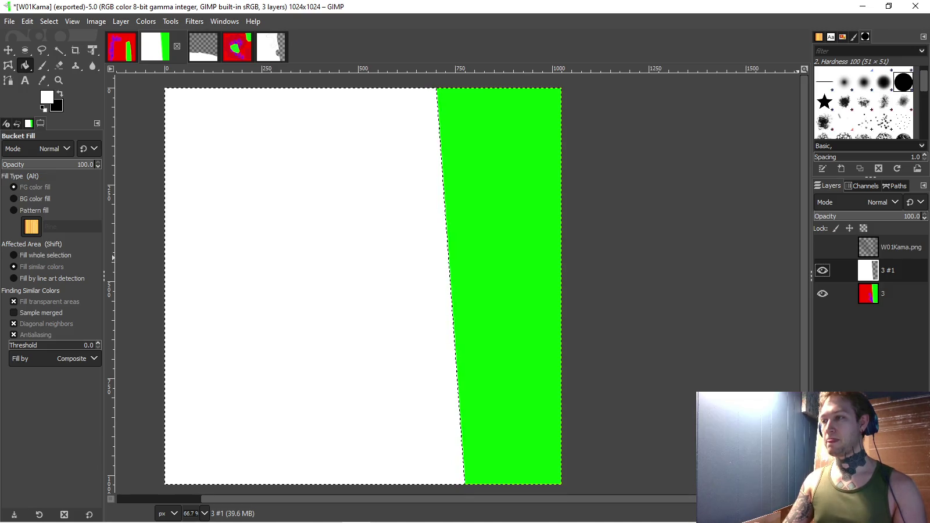
pyautogui.click(822, 293)
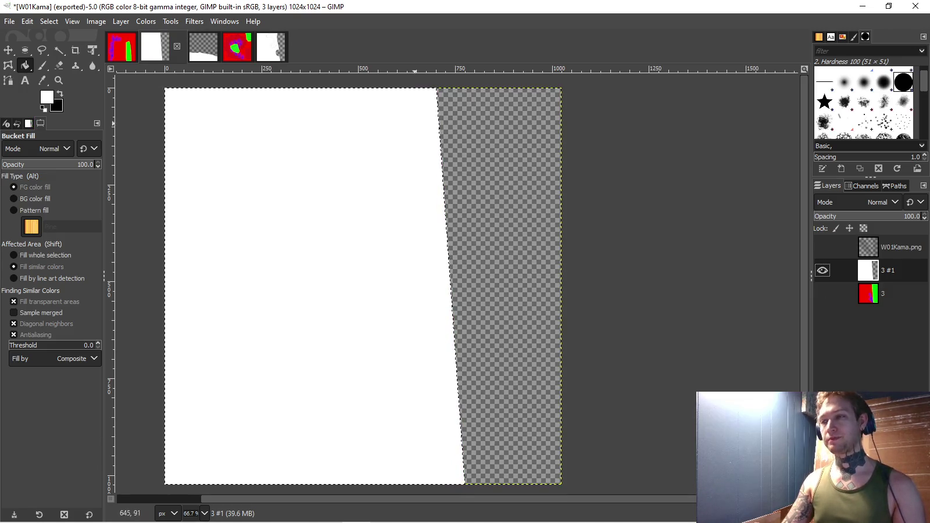
# - Export the kama mask as W01KamaMetallic.png
pyautogui.click(10, 21)
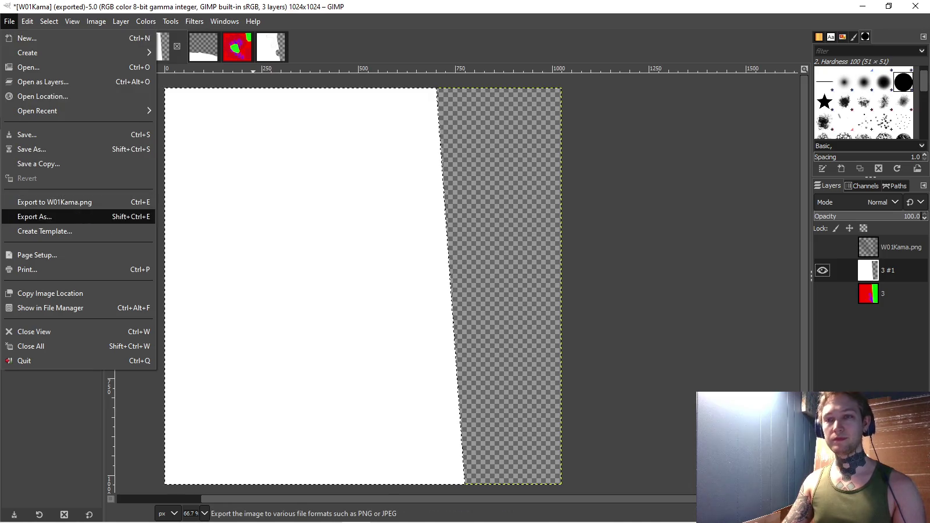
pyautogui.click(35, 216)
pyautogui.click(275, 36)
pyautogui.write('Metallic')
pyautogui.press('Return')
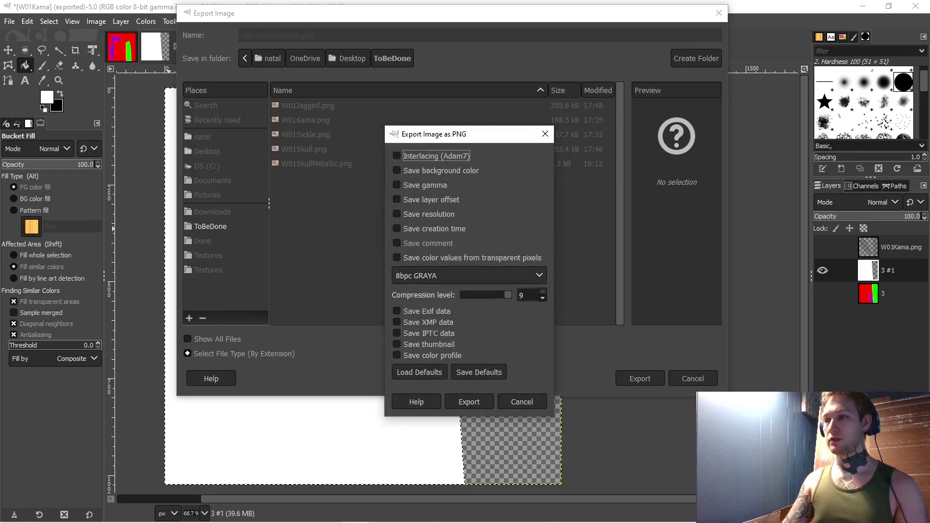
pyautogui.press('Return')
pyautogui.click(122, 47)
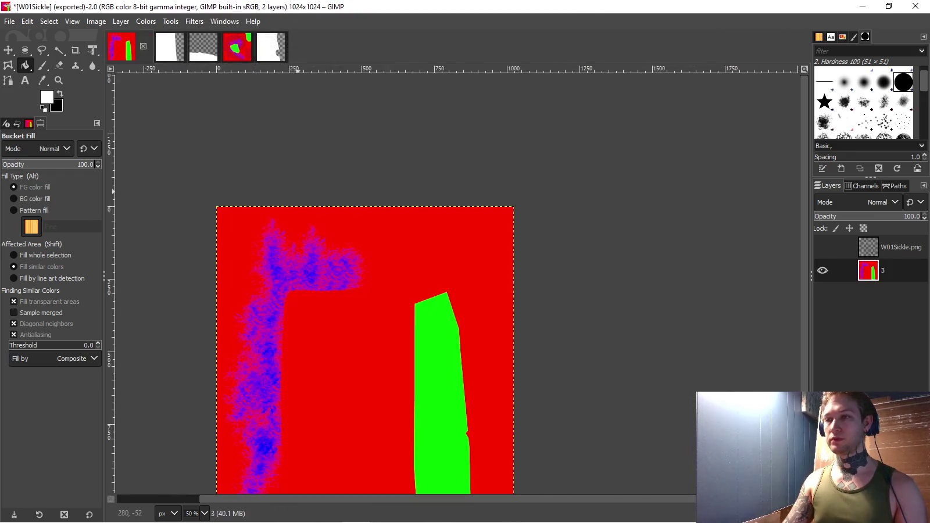
# - Toggle the W01Sickle UV wireframe on and off to check the texture, then switch to Blender
pyautogui.click(823, 248)
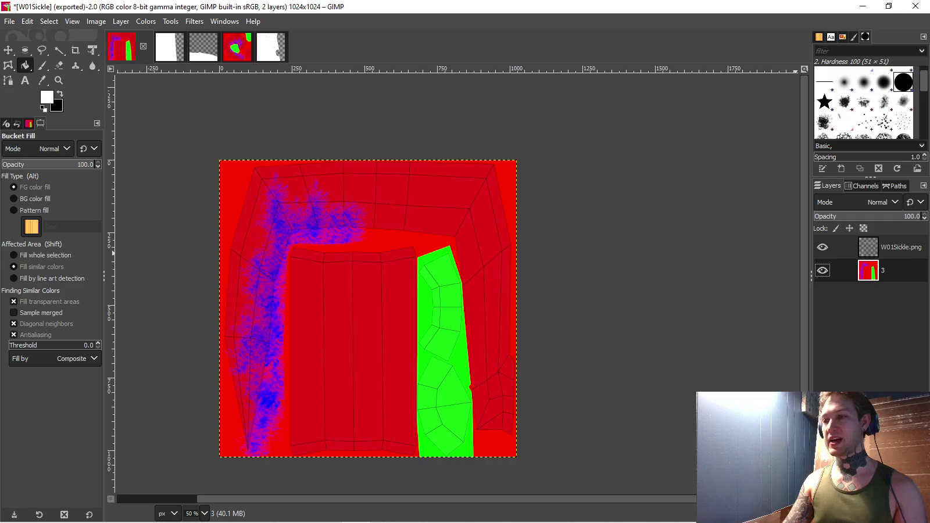
pyautogui.click(823, 247)
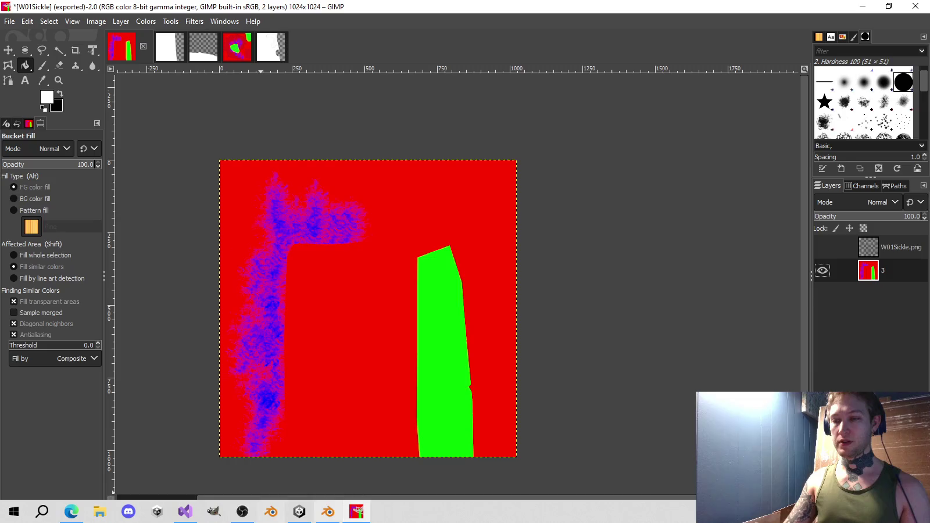
pyautogui.click(299, 512)
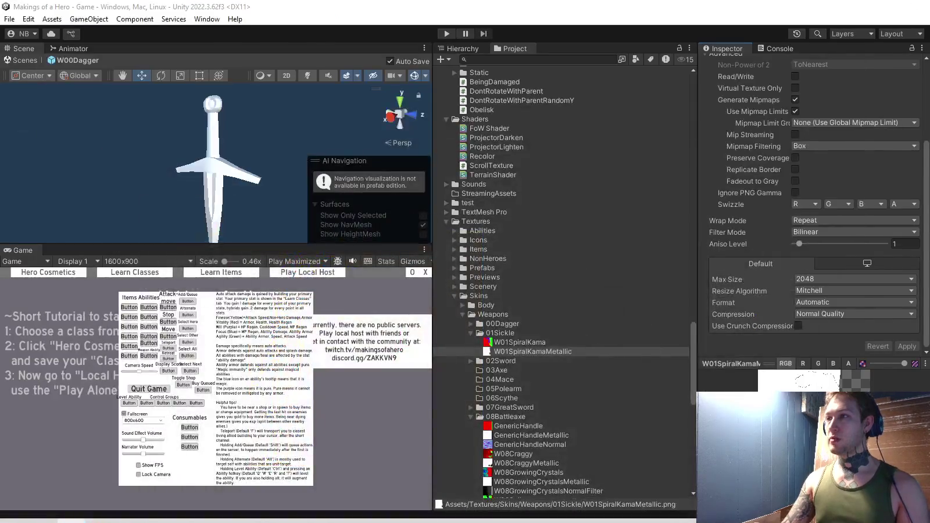
pyautogui.hotkey('alt', 'Tab')
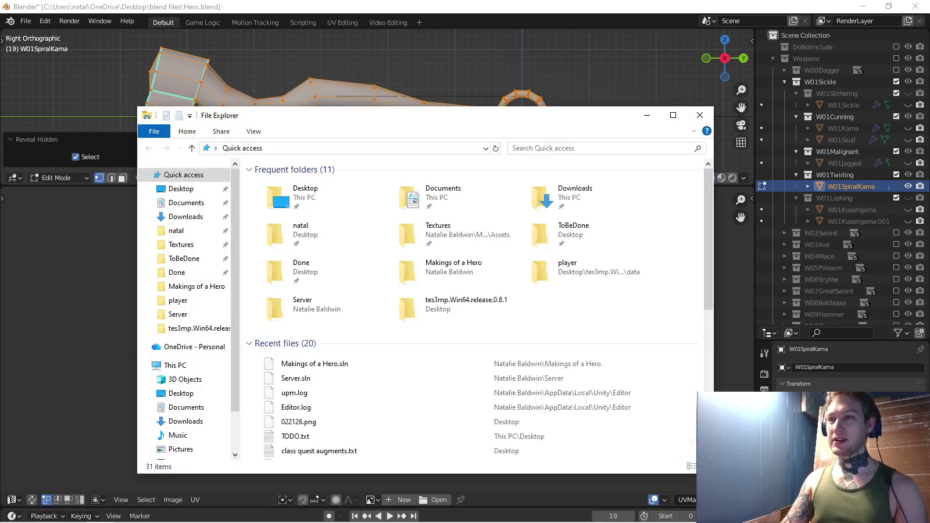
# - Move the file browser aside, close the finished normalising console, and return to GIMP
pyautogui.moveTo(404, 110); pyautogui.dragTo(0, 174)
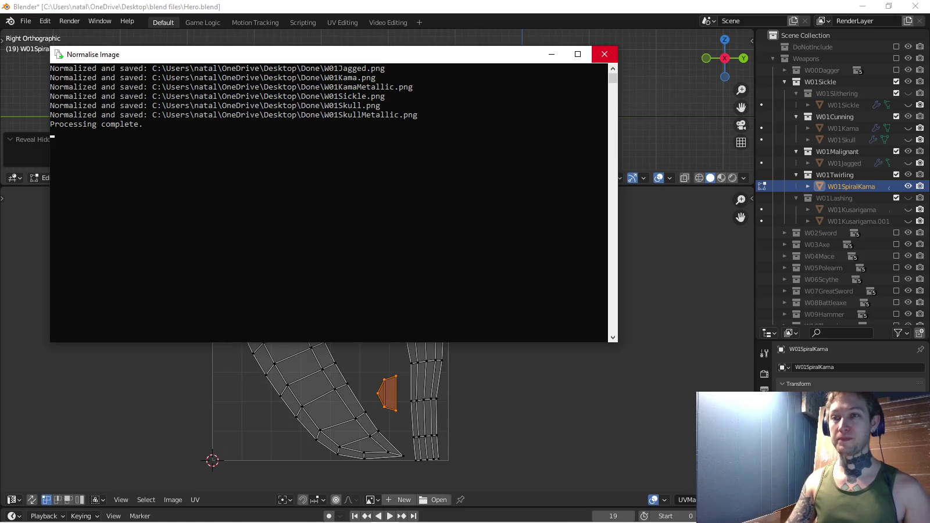
pyautogui.click(605, 54)
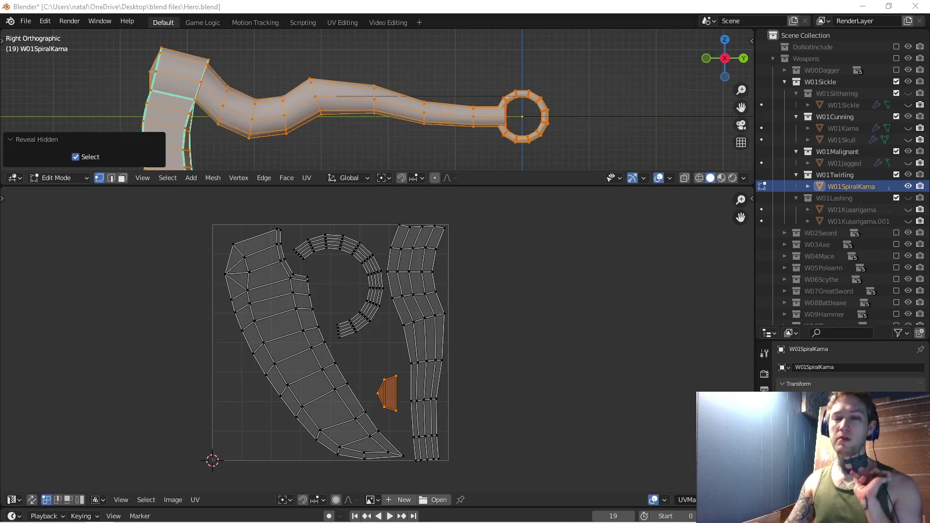
pyautogui.hotkey('alt', 'Tab')
pyautogui.press('Tab')
pyautogui.press('Tab')
pyautogui.press('Tab')
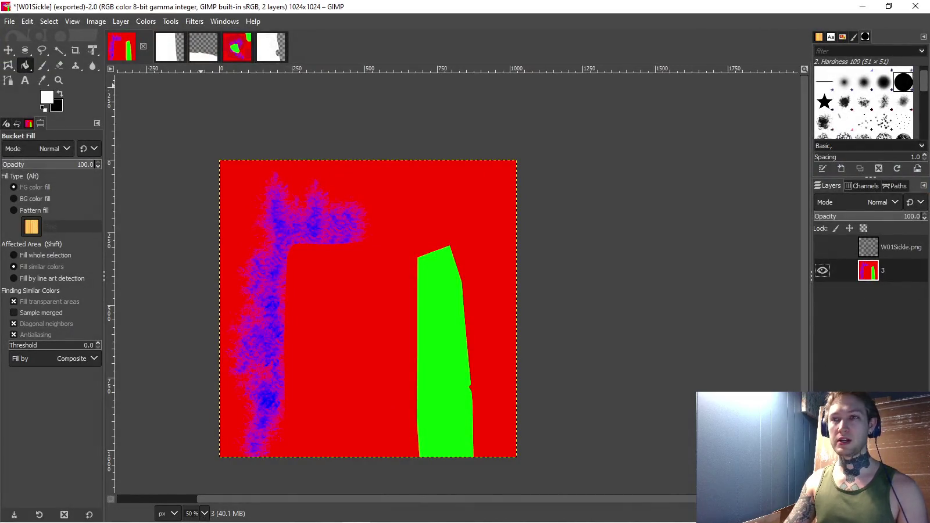
# - Export W01KamaMetallic.png into the project's Textures/Skins/Weapons/01Sickle folder
pyautogui.hotkey('ctrl', 'Tab')
pyautogui.hotkey('alt', 'f')
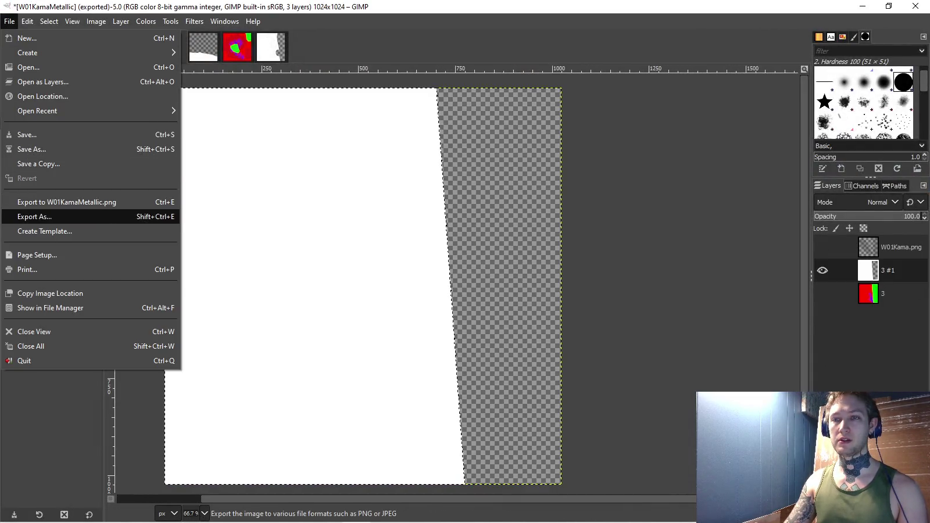
pyautogui.press('Return')
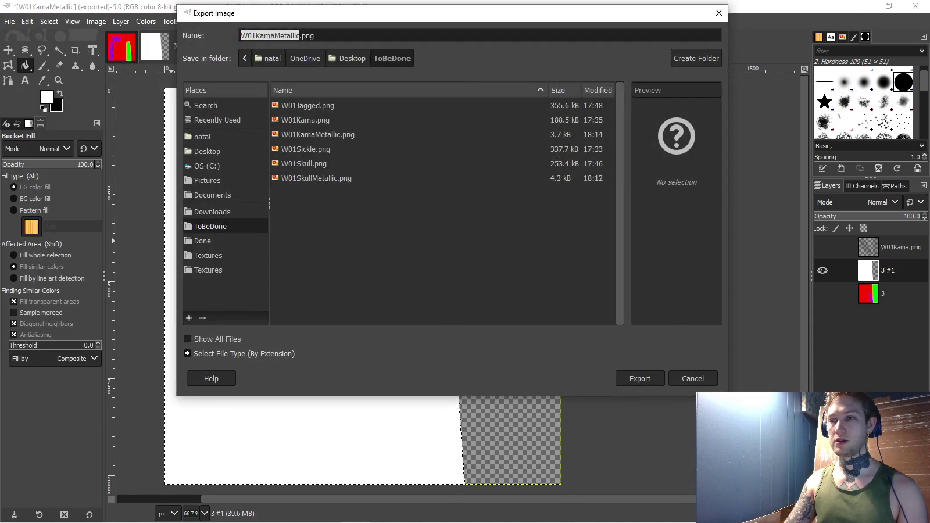
pyautogui.press('Tab')
pyautogui.press('Down')
pyautogui.press('Down')
pyautogui.press('Down')
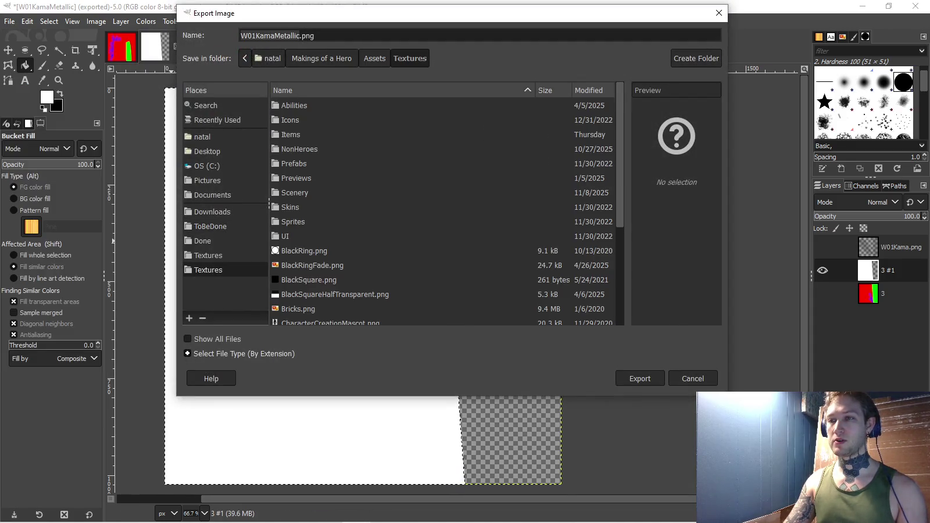
pyautogui.write('sk')
pyautogui.press('Return')
pyautogui.press('Down')
pyautogui.press('Return')
pyautogui.press('Down')
pyautogui.press('Return')
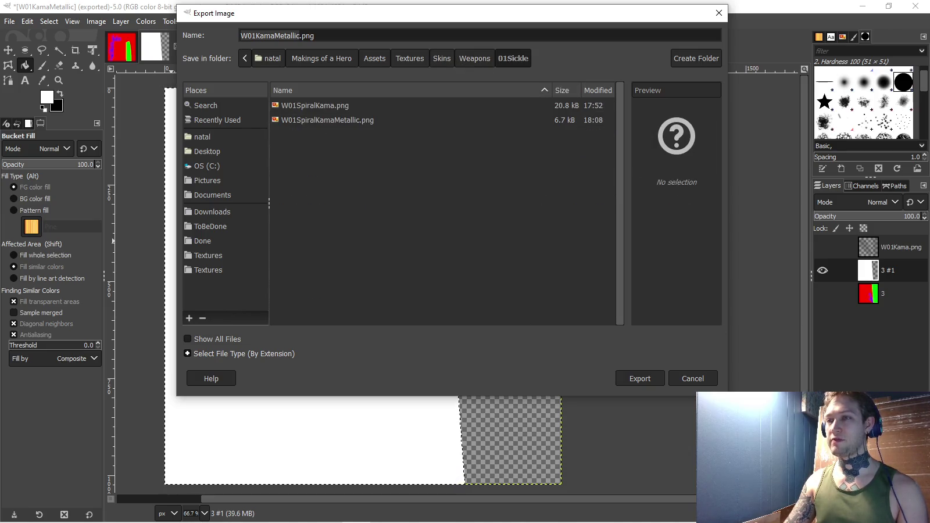
pyautogui.press('Return')
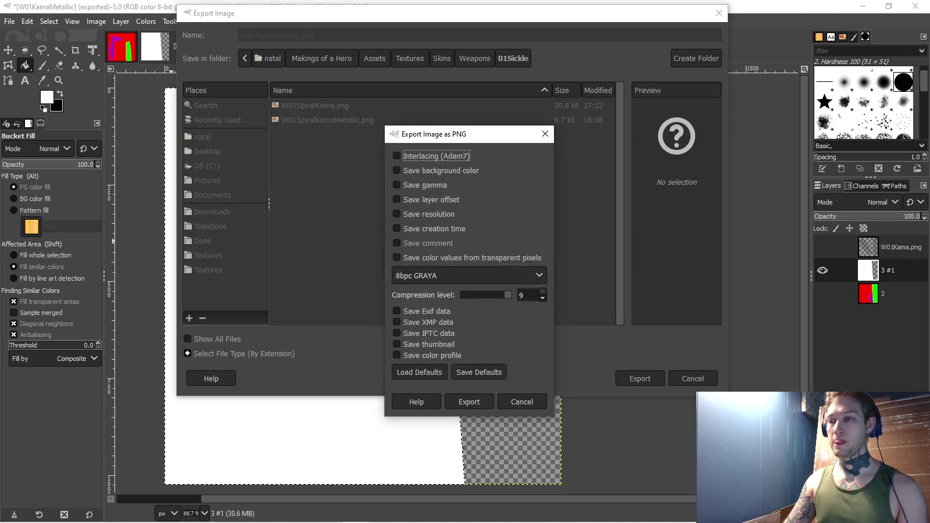
pyautogui.press('Return')
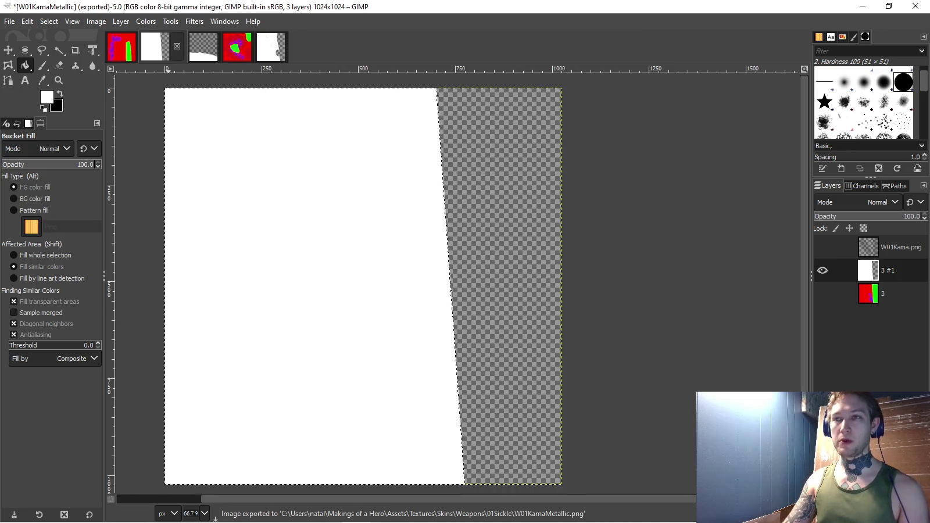
# - Export W01SkullMetallic.png into the same 01Sickle folder
pyautogui.hotkey('ctrl', 'Tab')
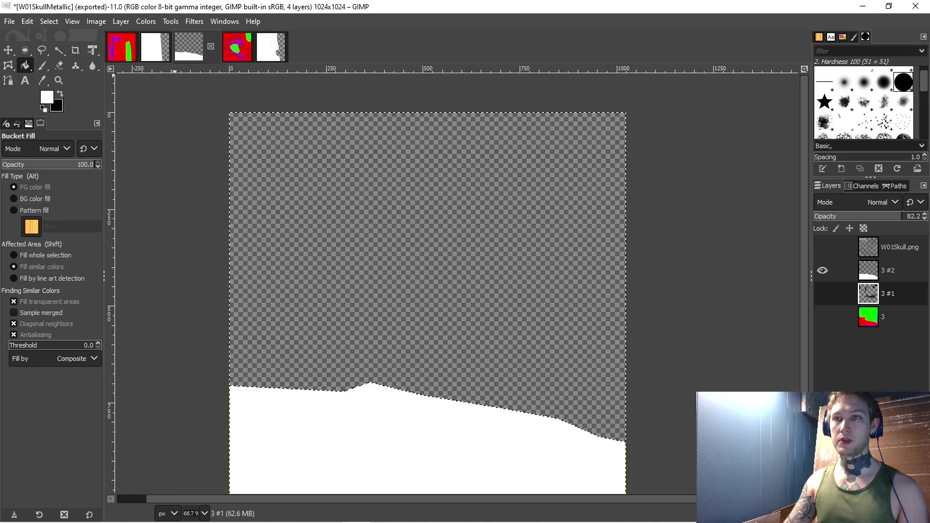
pyautogui.click(9, 21)
pyautogui.click(35, 216)
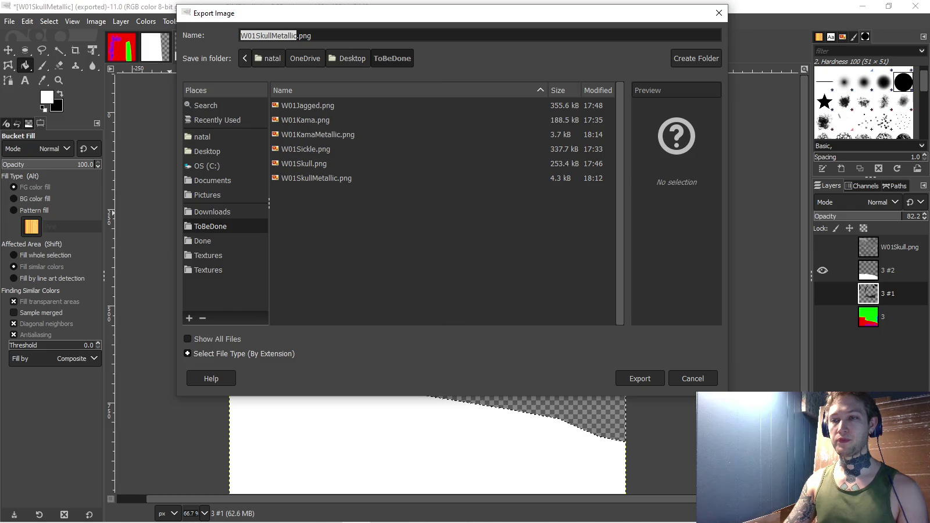
pyautogui.click(208, 270)
pyautogui.doubleClick(290, 207)
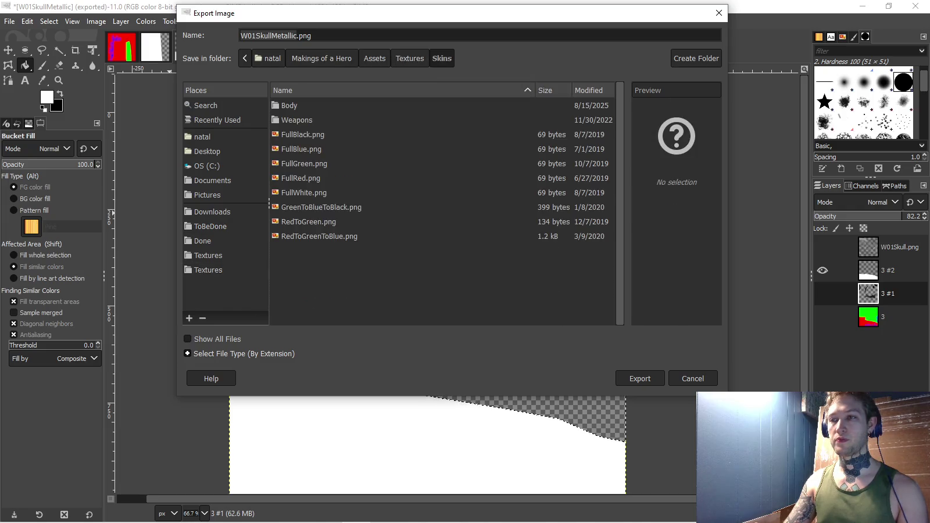
pyautogui.doubleClick(294, 119)
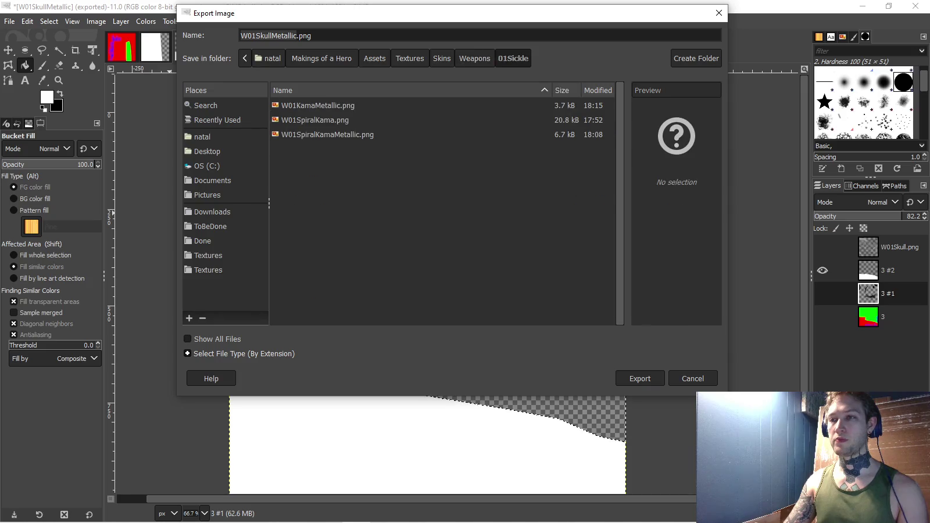
pyautogui.press('Return')
pyautogui.hotkey('alt', 'Tab')
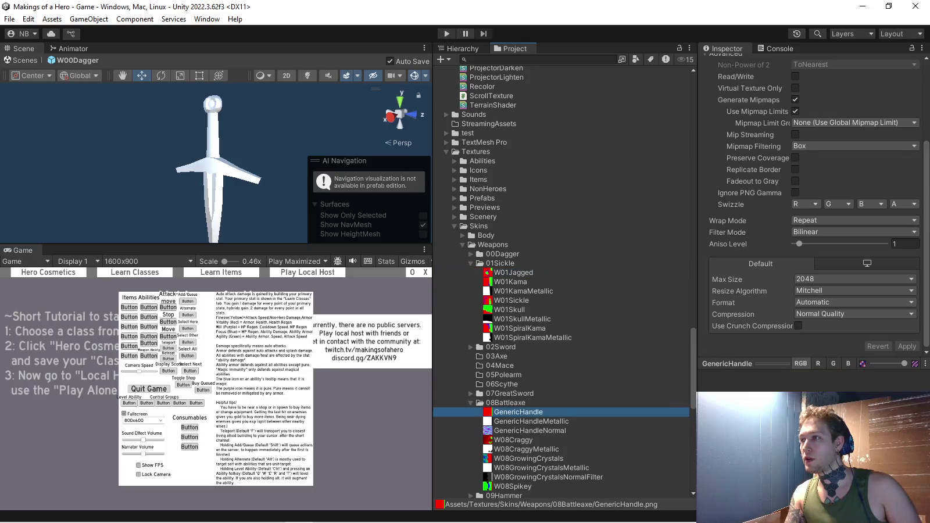
# - Inspect the W01Jagged texture and scroll up to the ScriptableObjects folders
pyautogui.click(514, 272)
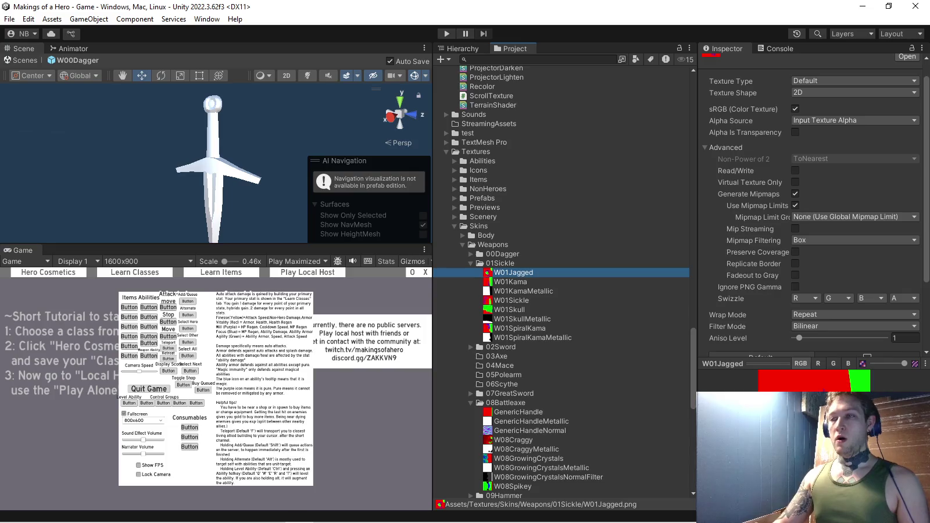
pyautogui.scroll(4, 561, 282)
pyautogui.scroll(1, 561, 282)
pyautogui.scroll(4, 561, 282)
pyautogui.scroll(3, 562, 282)
pyautogui.scroll(3, 562, 282)
pyautogui.scroll(5, 561, 282)
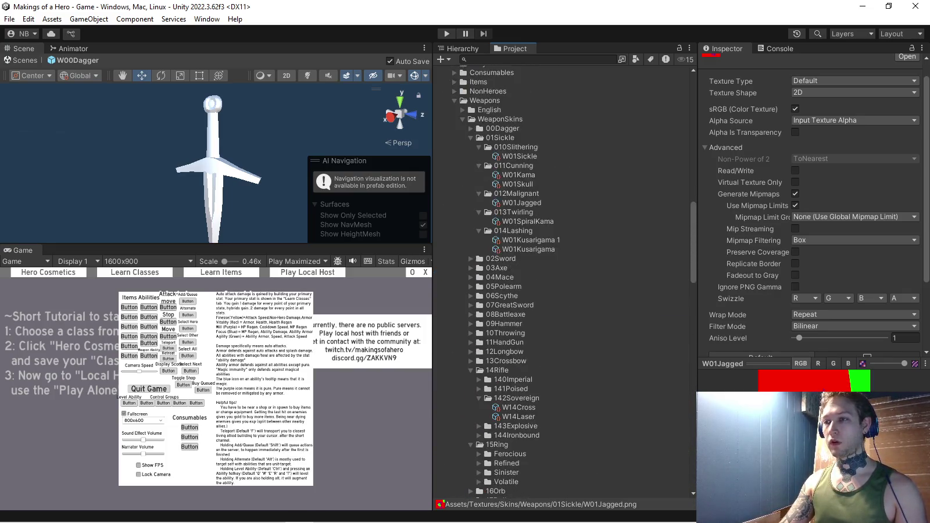
pyautogui.scroll(5, 562, 282)
# - Inspect the W01Sickle weapon skin data, then select the W00BerserkerClaw material in CosWeapon/00Dagger
pyautogui.click(519, 226)
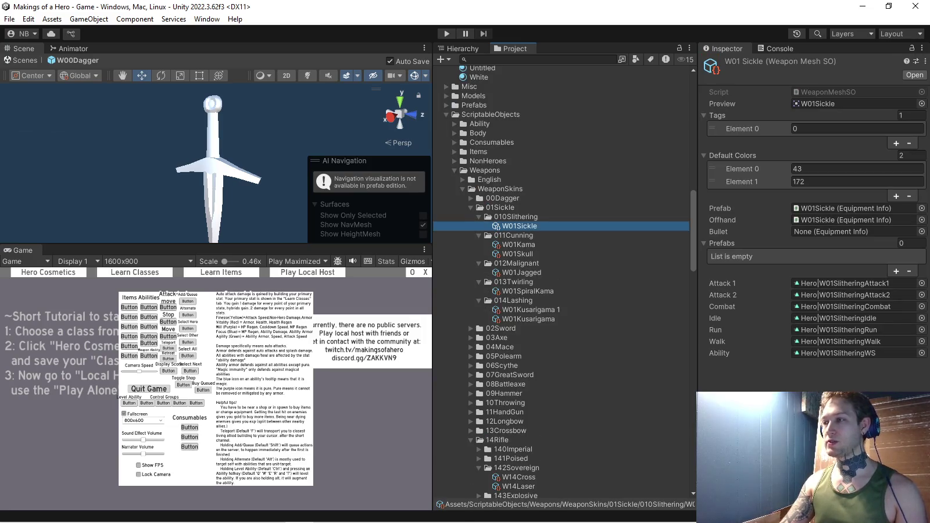
pyautogui.scroll(-5, 519, 226)
pyautogui.scroll(6, 519, 226)
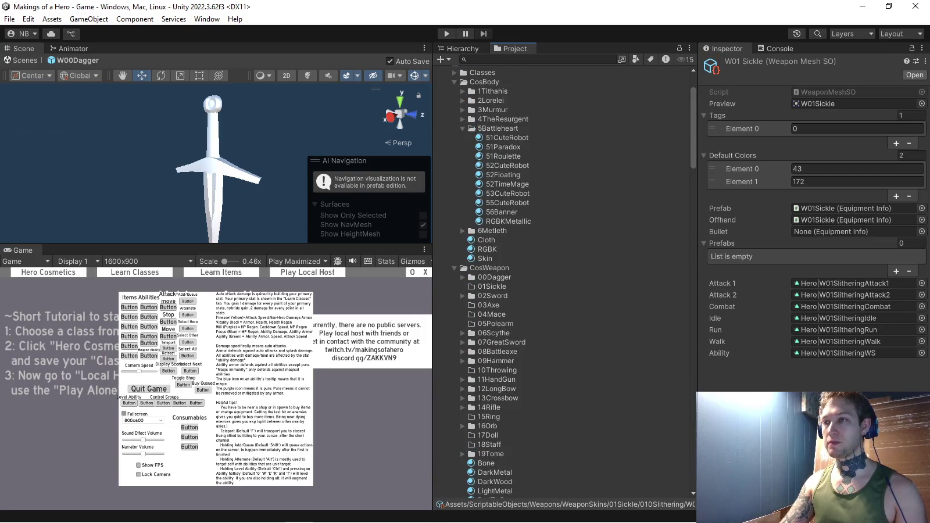
pyautogui.scroll(-5, 561, 282)
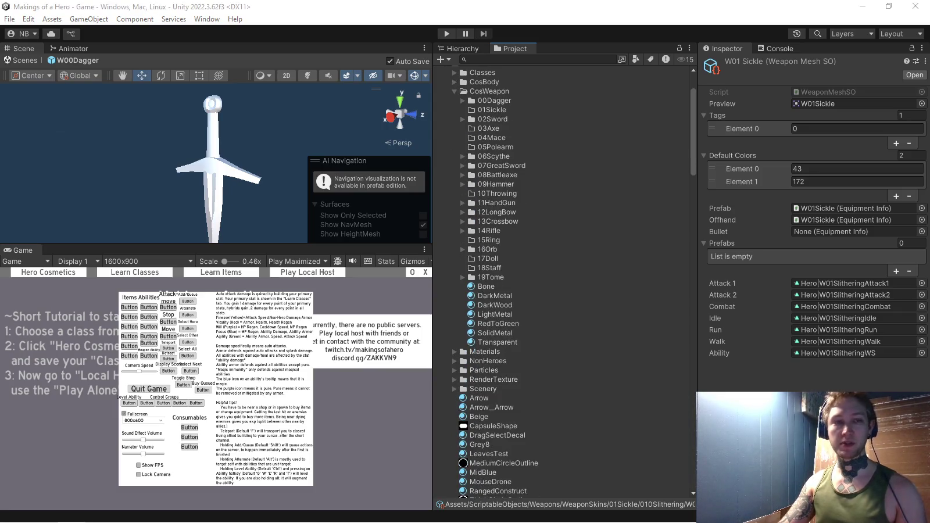
pyautogui.scroll(3, 564, 282)
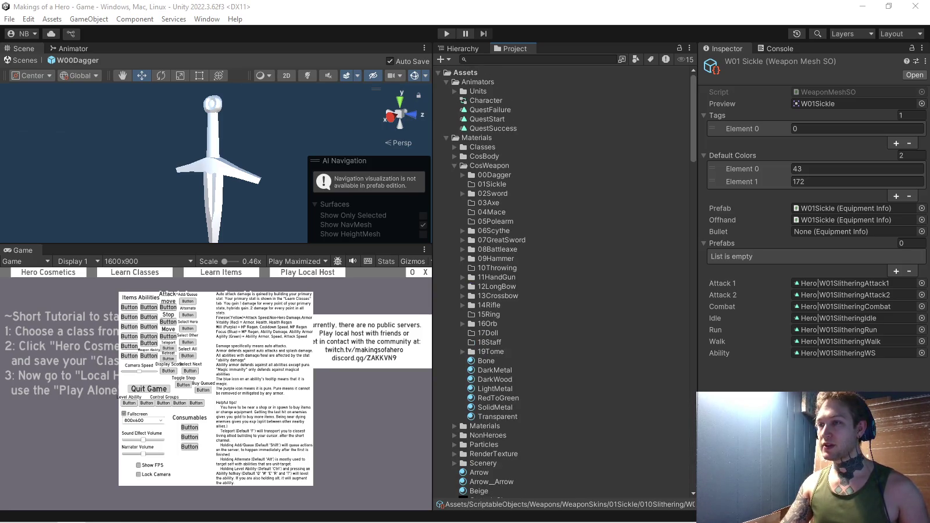
pyautogui.click(494, 174)
# - Duplicate the W00BerserkerClaw material into the 01Sickle folder and rename it W01Sickle
pyautogui.press('Right')
pyautogui.press('Down')
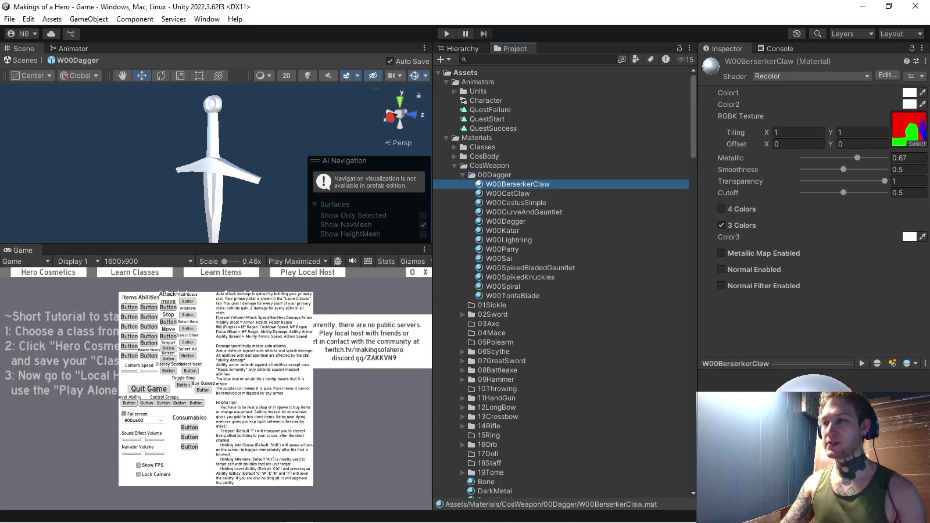
pyautogui.hotkey('ctrl', 'd')
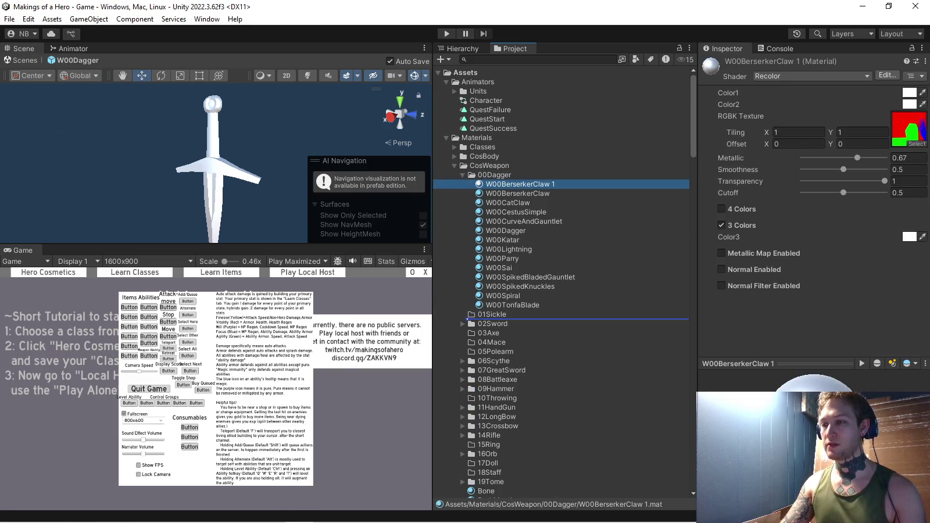
pyautogui.moveTo(518, 184); pyautogui.dragTo(489, 314)
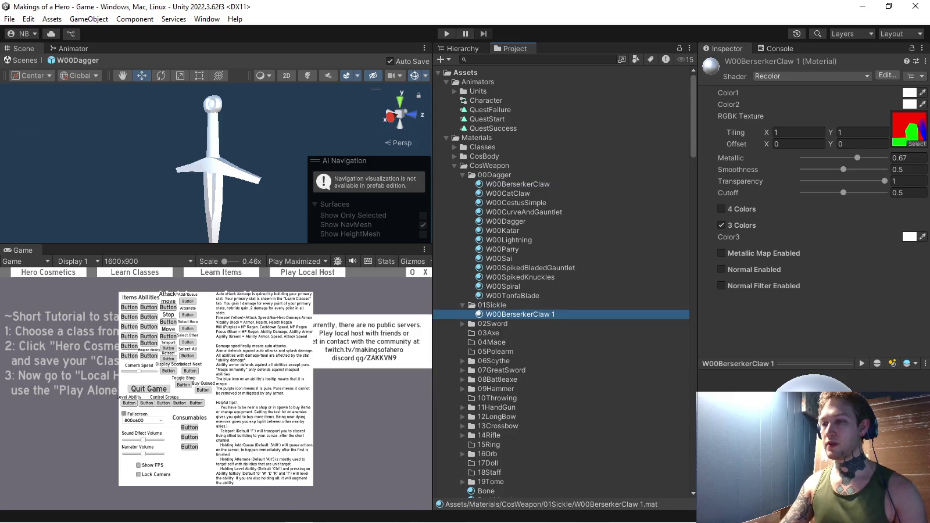
pyautogui.press('F2')
pyautogui.write('W01Sickle')
pyautogui.press('Return')
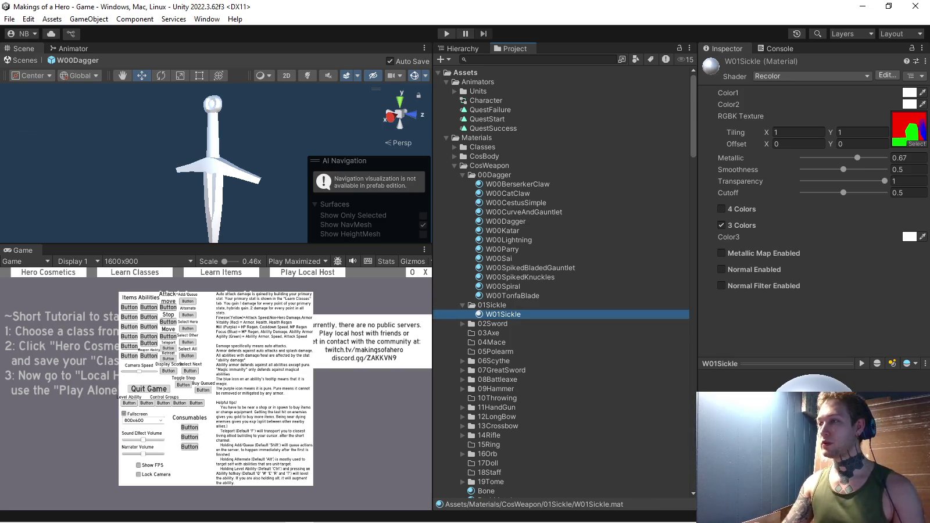
# - Set W01Sickle's RGBK Texture to the W01Sickle texture, then duplicate the material
pyautogui.click(917, 143)
pyautogui.write('sickle')
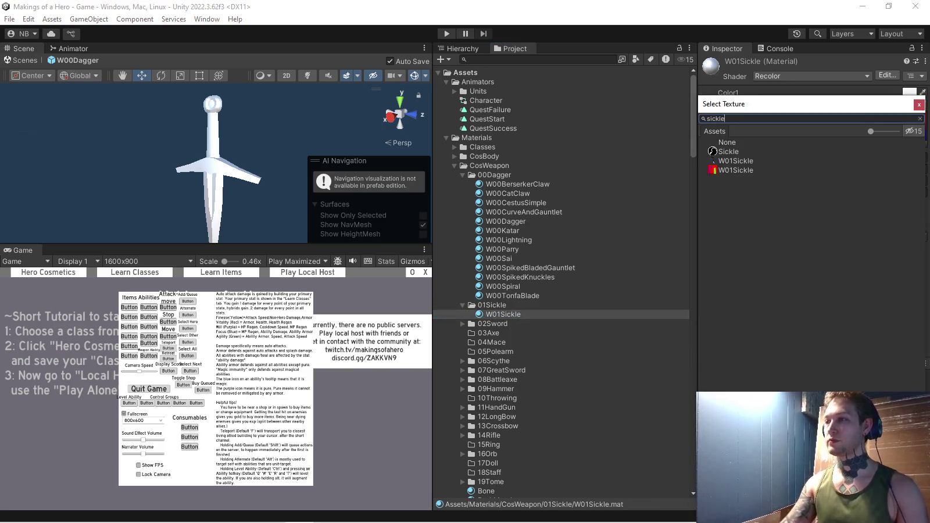
pyautogui.doubleClick(736, 170)
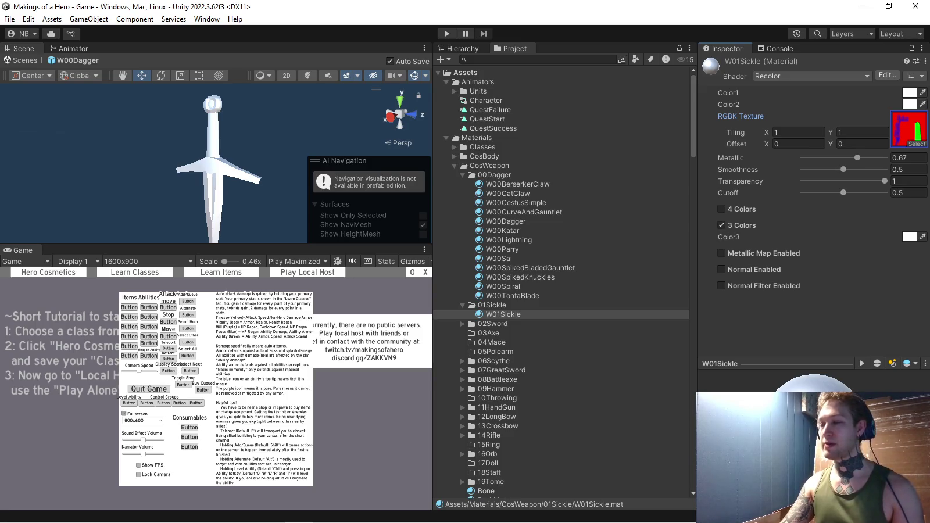
pyautogui.click(503, 314)
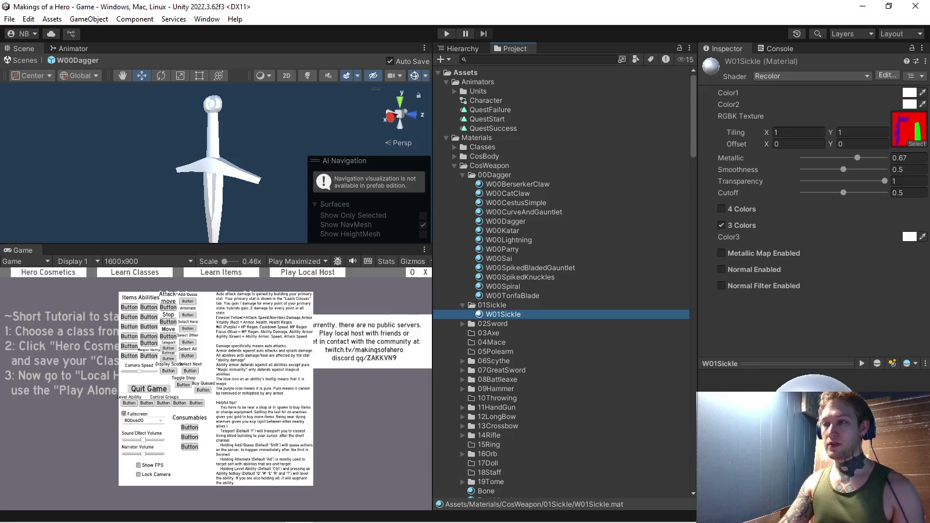
pyautogui.hotkey('ctrl', 'd')
pyautogui.press('F2')
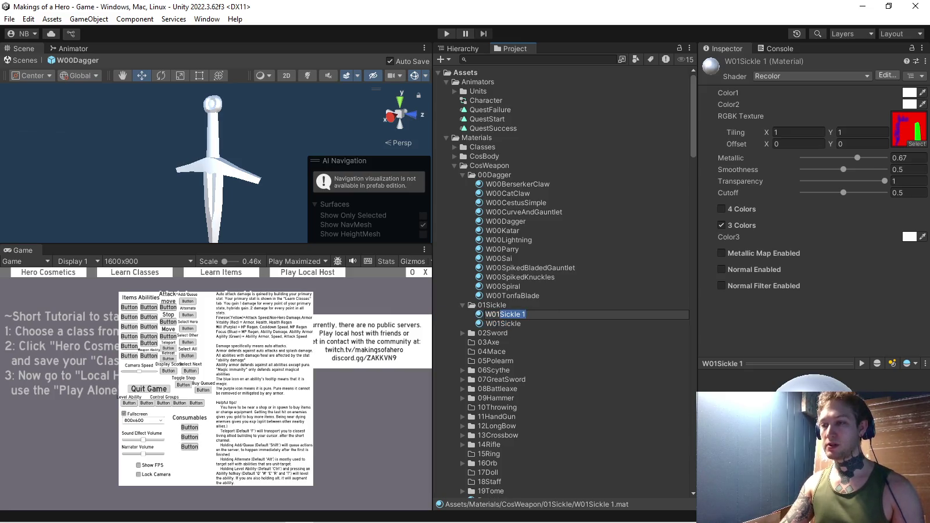
# - Name the copy W01Kama, assign the W01Kama RGBK texture, enable Metallic Map, and review the Recolor shader code
pyautogui.write('Kama')
pyautogui.press('Return')
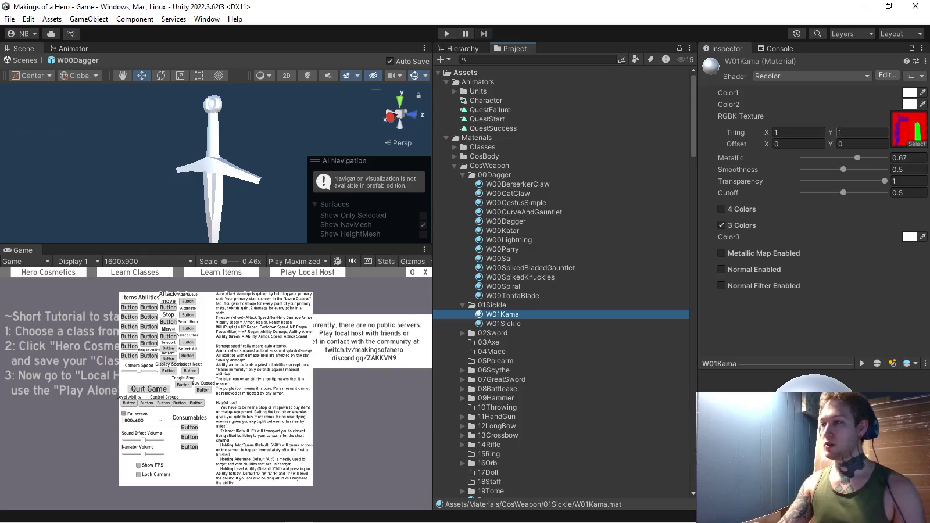
pyautogui.click(917, 143)
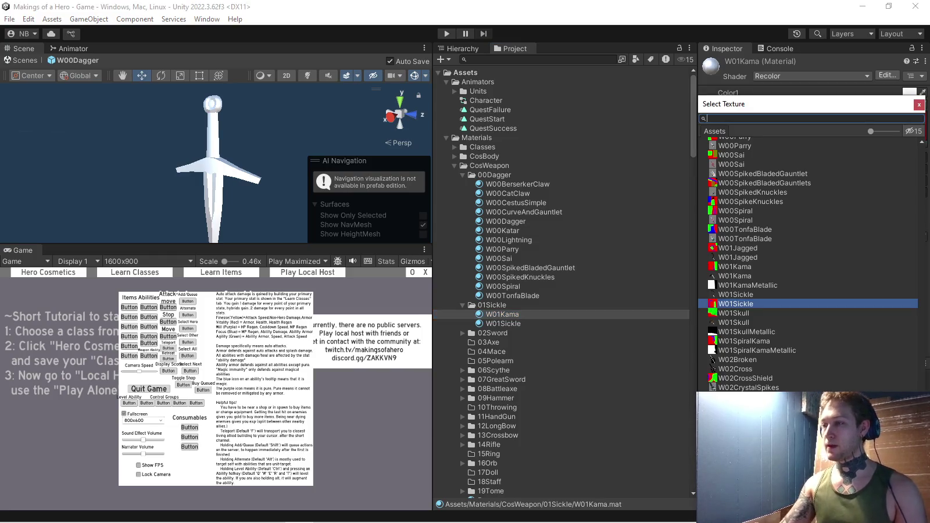
pyautogui.doubleClick(734, 267)
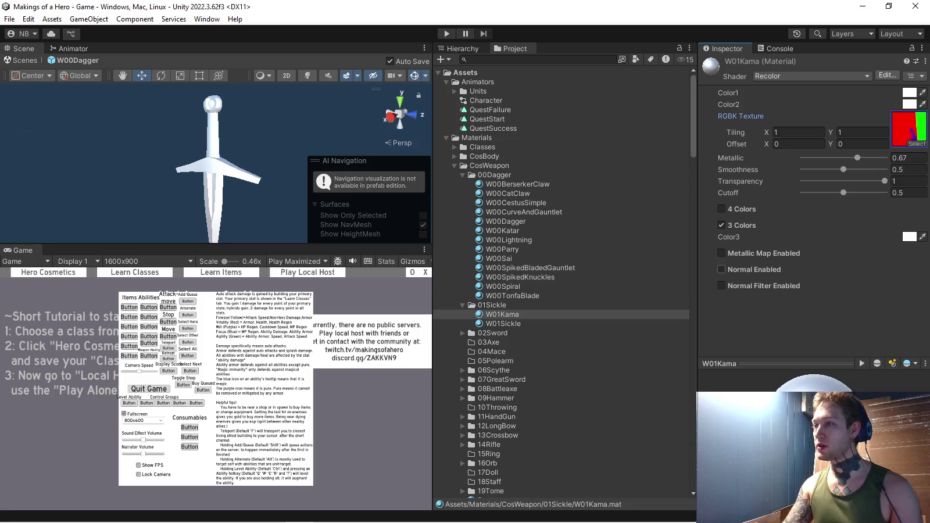
pyautogui.click(722, 253)
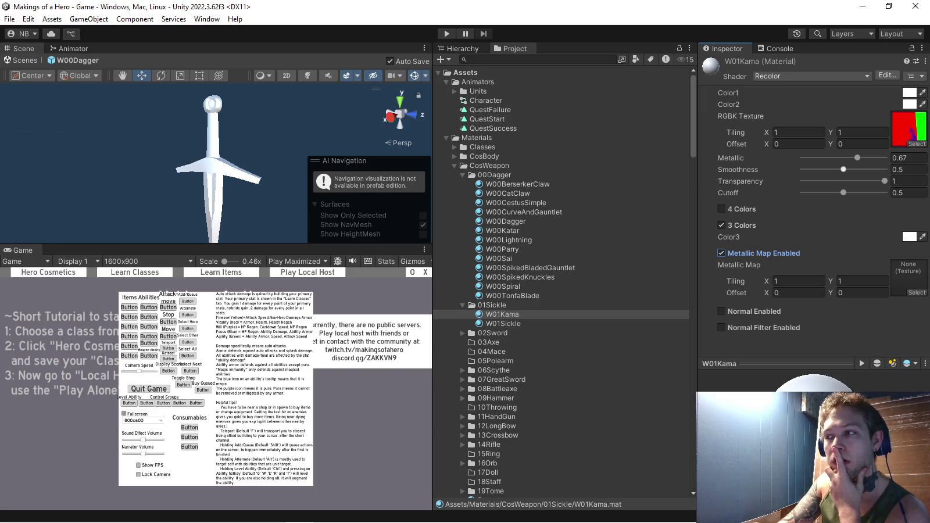
pyautogui.click(185, 517)
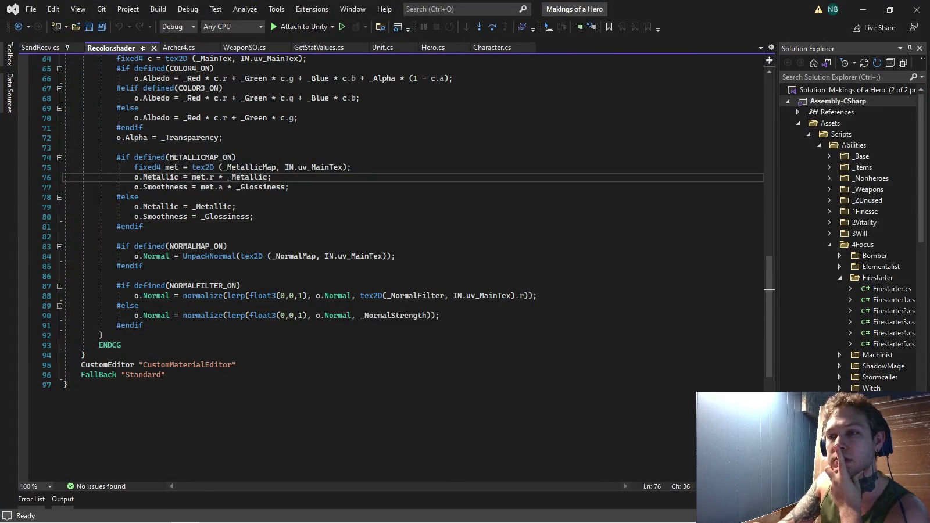
pyautogui.hotkey('alt', 'Tab')
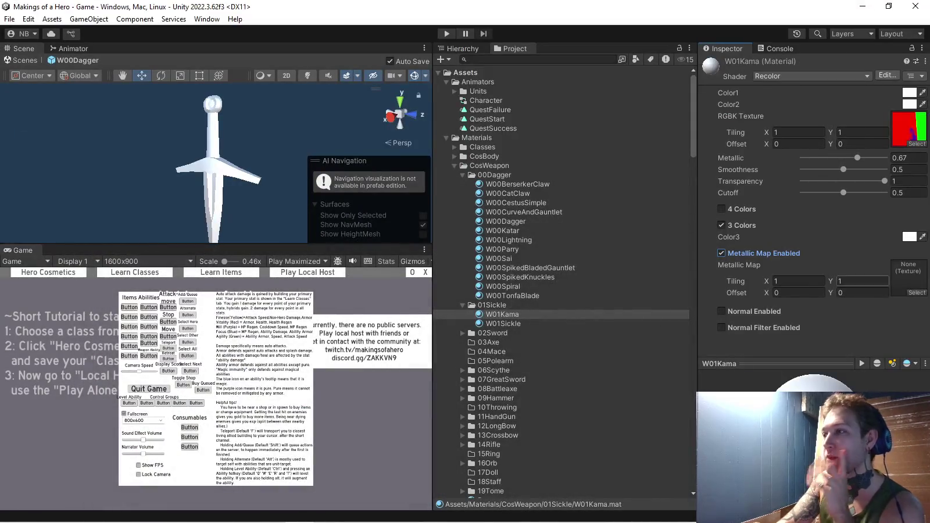
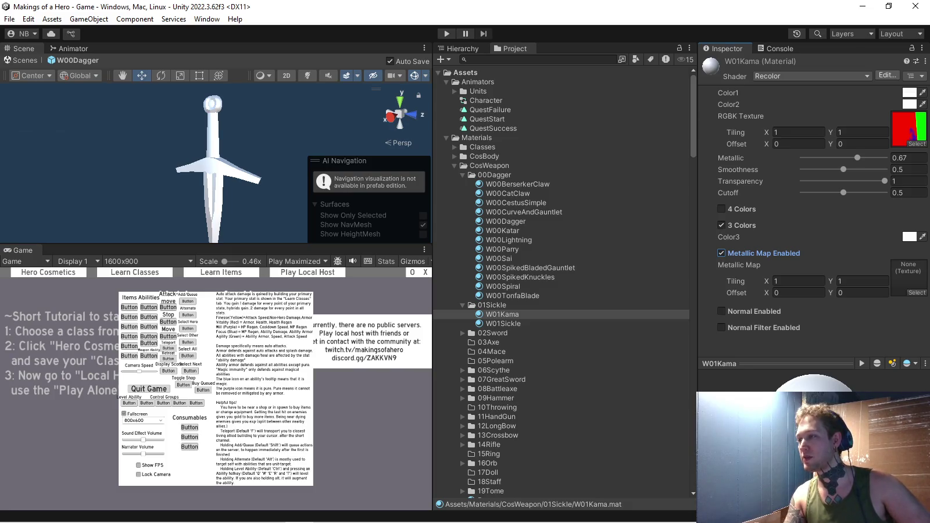
# - Assign the W01KamaMetallic texture as the W01Kama material's metallic map
pyautogui.click(916, 292)
pyautogui.write('kamameta')
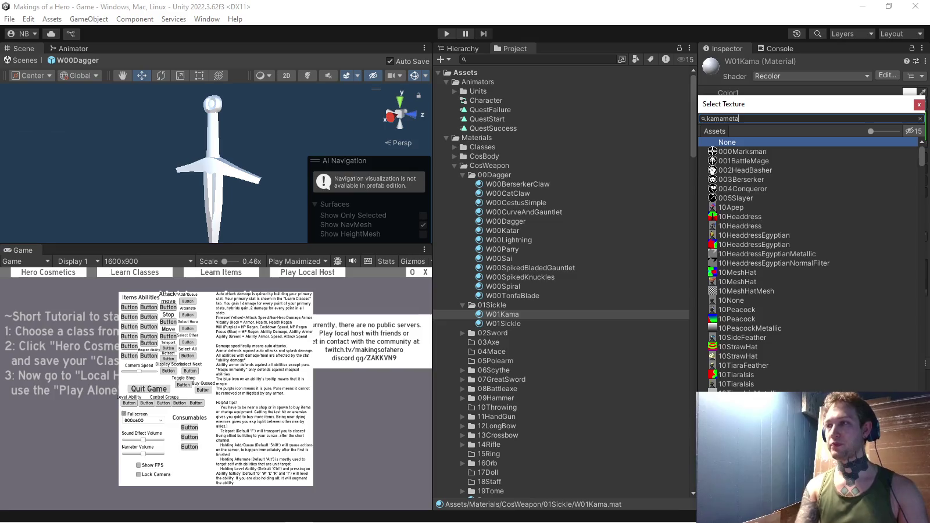
pyautogui.press('Down')
pyautogui.press('Return')
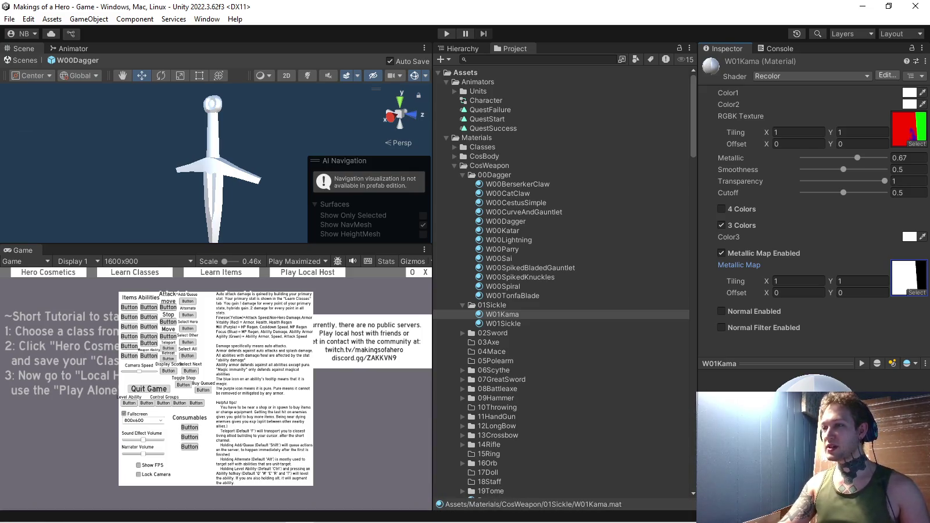
# - Duplicate the W01Kama material as a new material named W01Skull
pyautogui.click(502, 314)
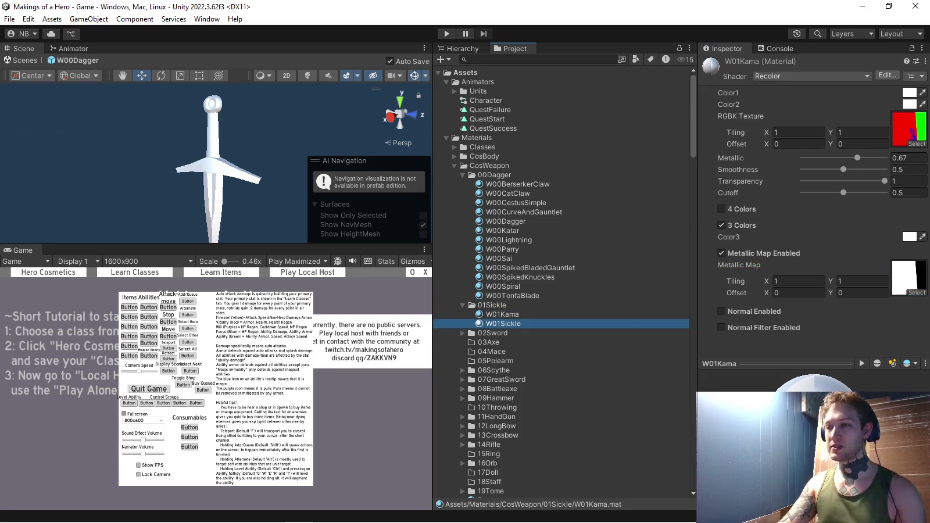
pyautogui.hotkey('ctrl', 'd')
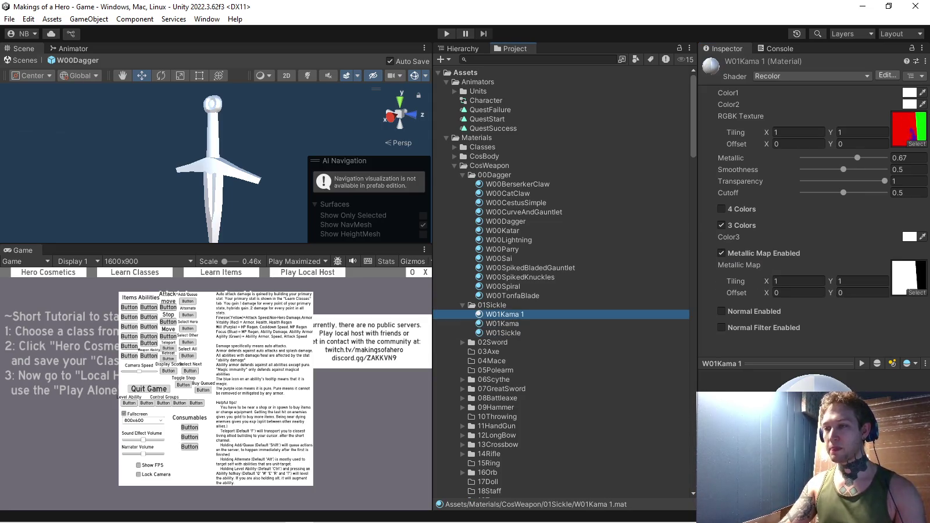
pyautogui.press('F2')
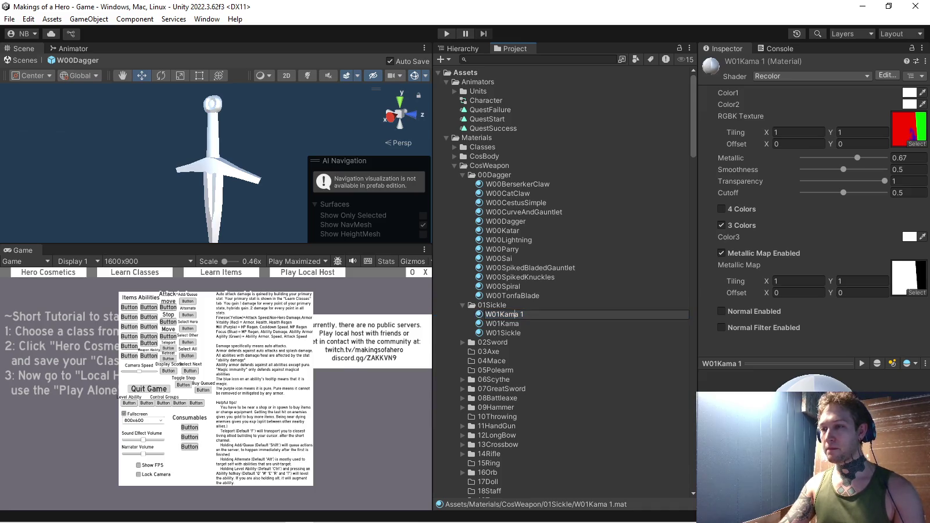
pyautogui.write('W01Skull')
pyautogui.press('Return')
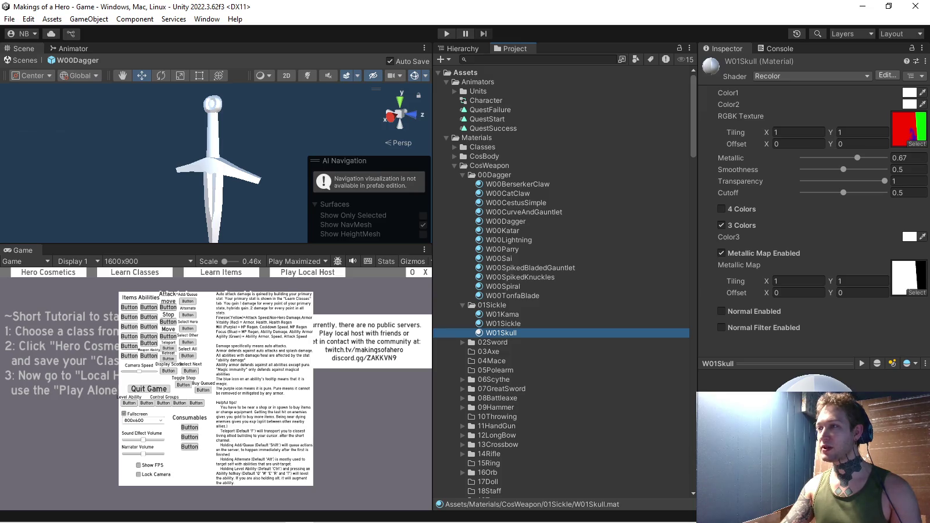
pyautogui.click(917, 144)
# - Give W01Skull the W01Skull colour-mask texture and a new metallic map texture
pyautogui.write('skull')
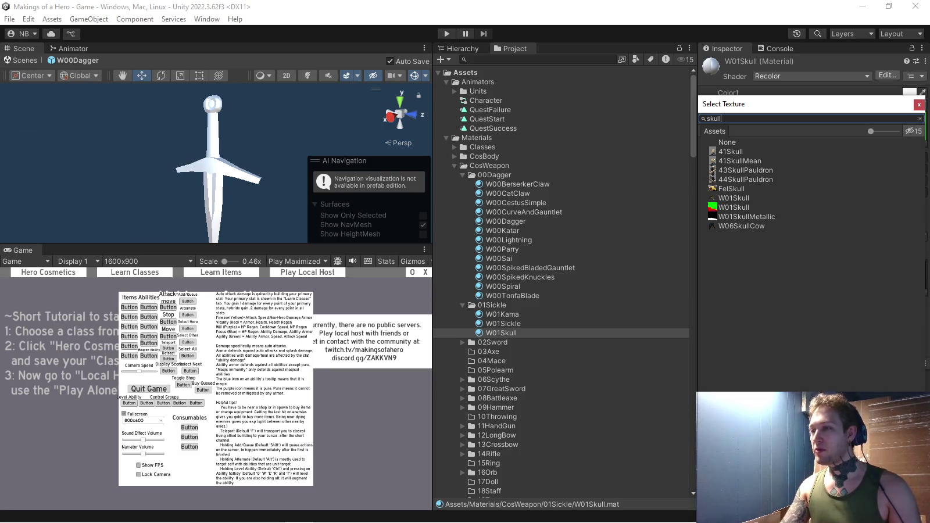
pyautogui.press('Return')
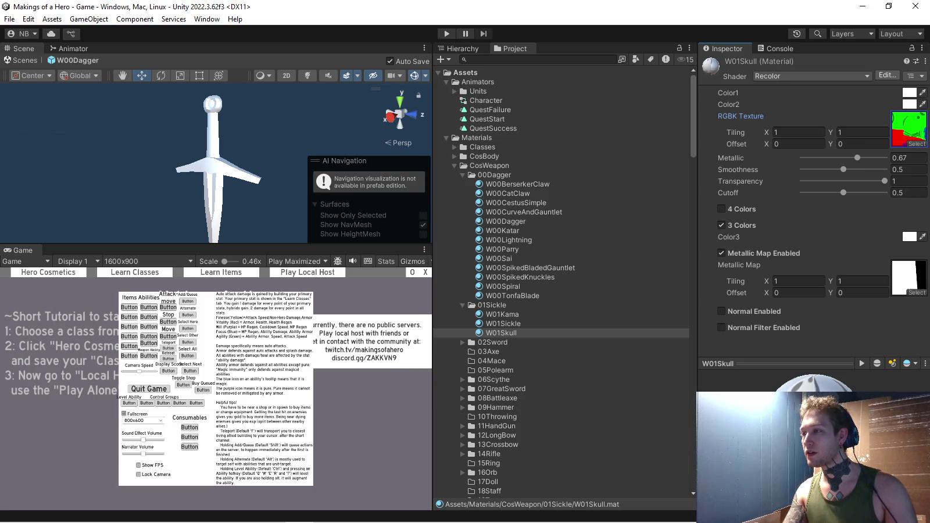
pyautogui.click(917, 292)
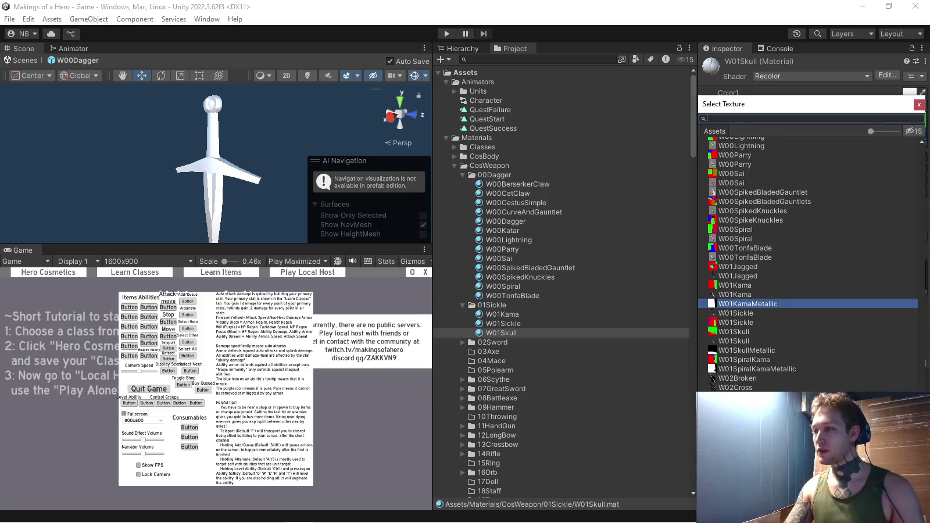
pyautogui.press('Return')
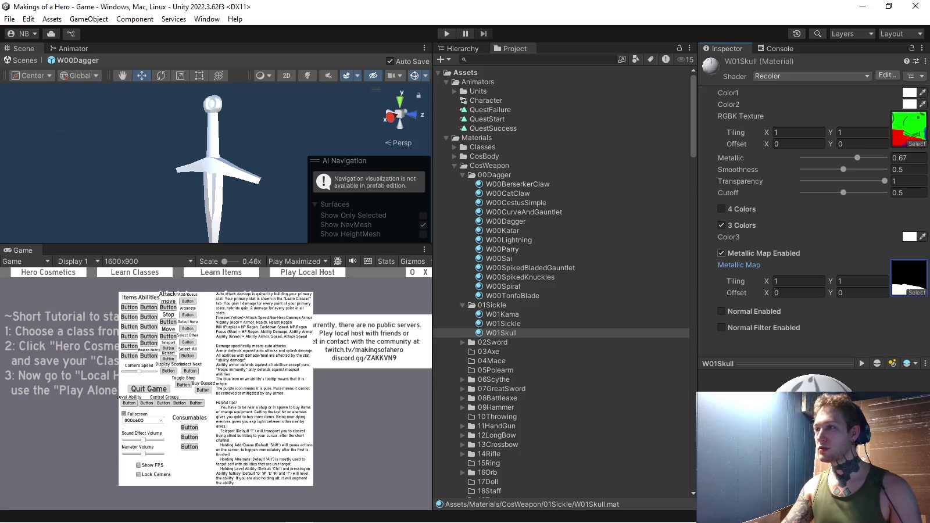
# - Duplicate W01Skull and name the copy W01SpiralKama
pyautogui.hotkey('ctrl', 'd')
pyautogui.press('F2')
pyautogui.write('W01Spir')
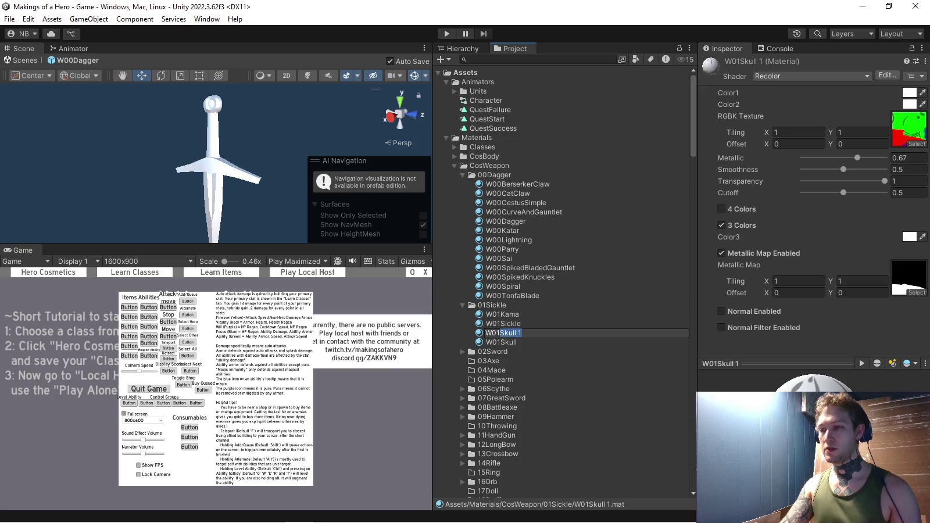
pyautogui.write('alKama')
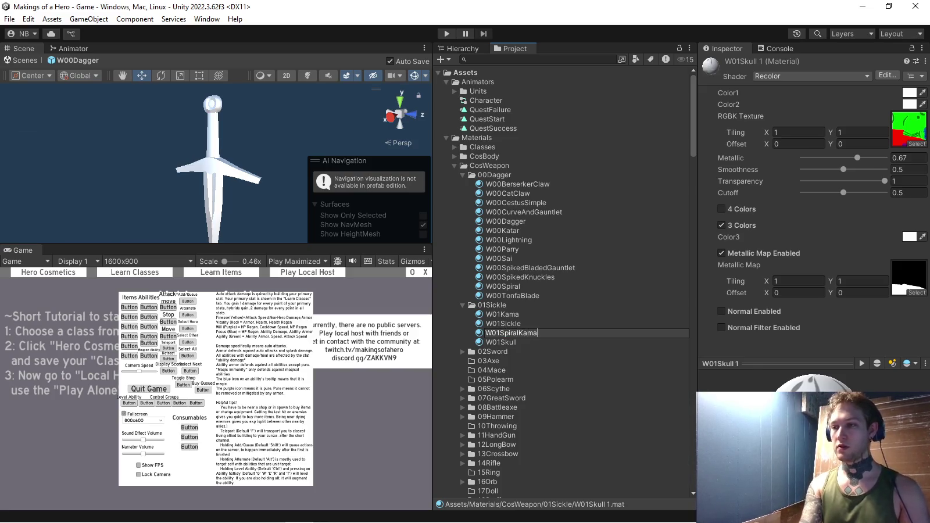
# - Set both W01SpiralKama's colour-mask and metallic map textures to W01SpiralKama
pyautogui.press('Return')
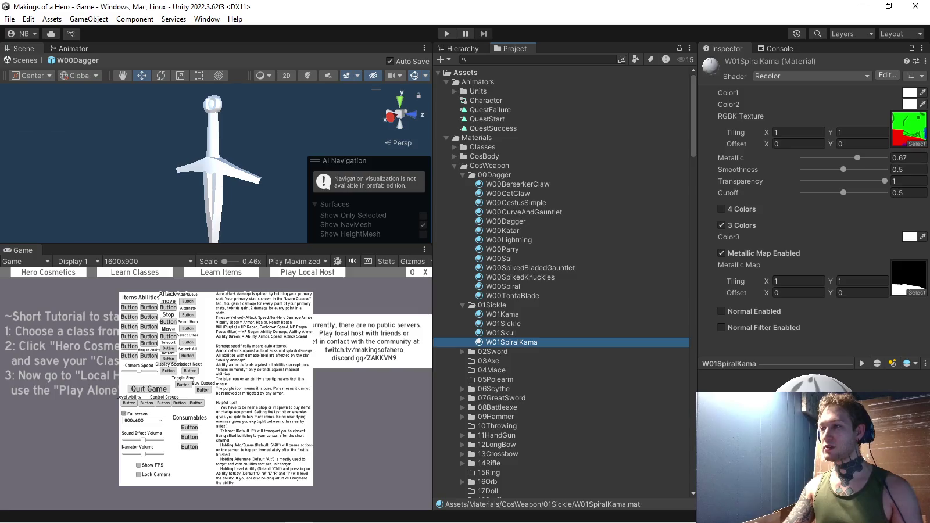
pyautogui.click(917, 143)
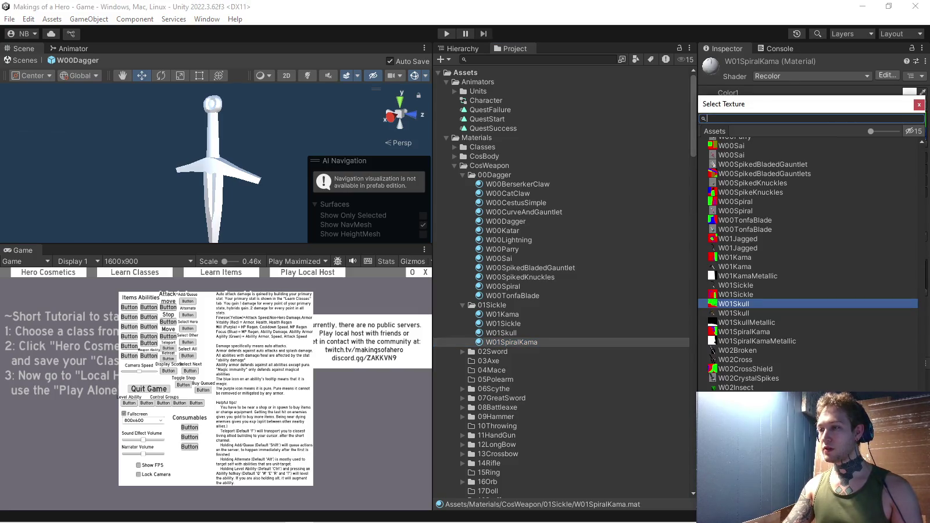
pyautogui.doubleClick(745, 332)
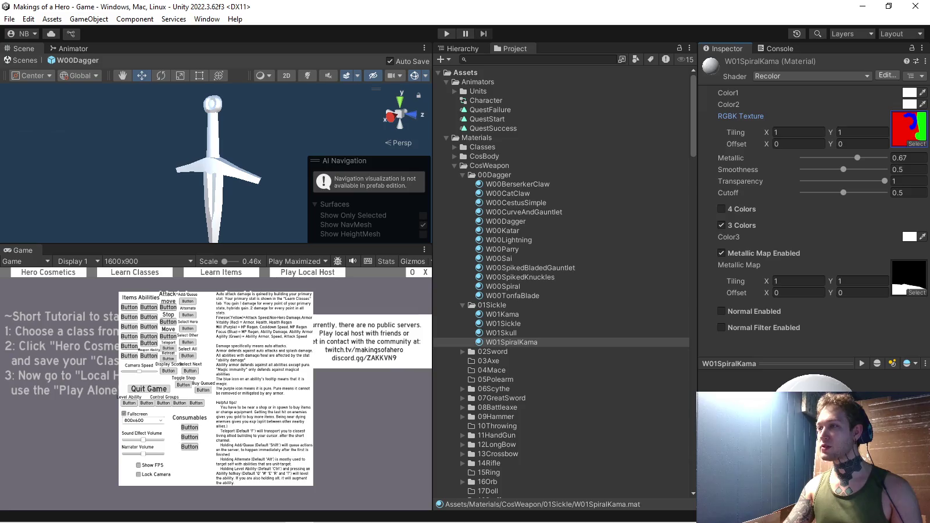
pyautogui.click(916, 144)
pyautogui.write('spiral')
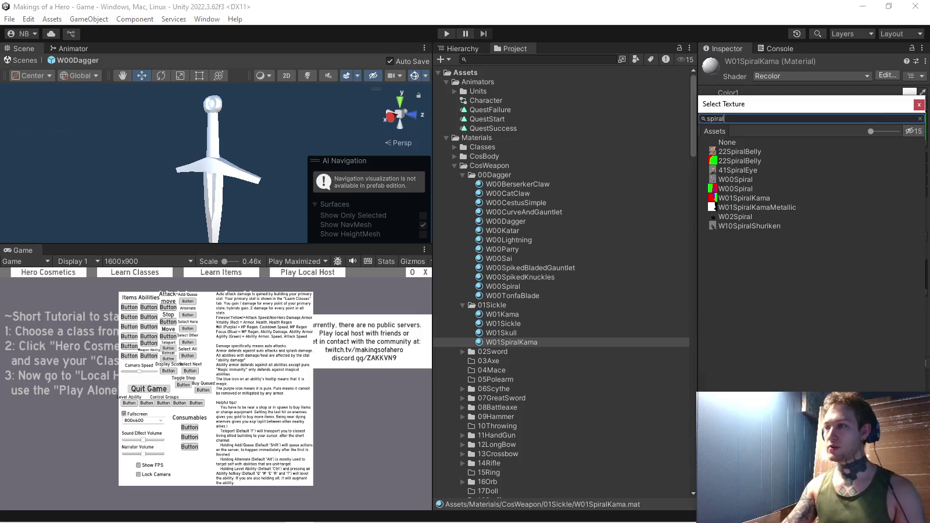
pyautogui.doubleClick(743, 198)
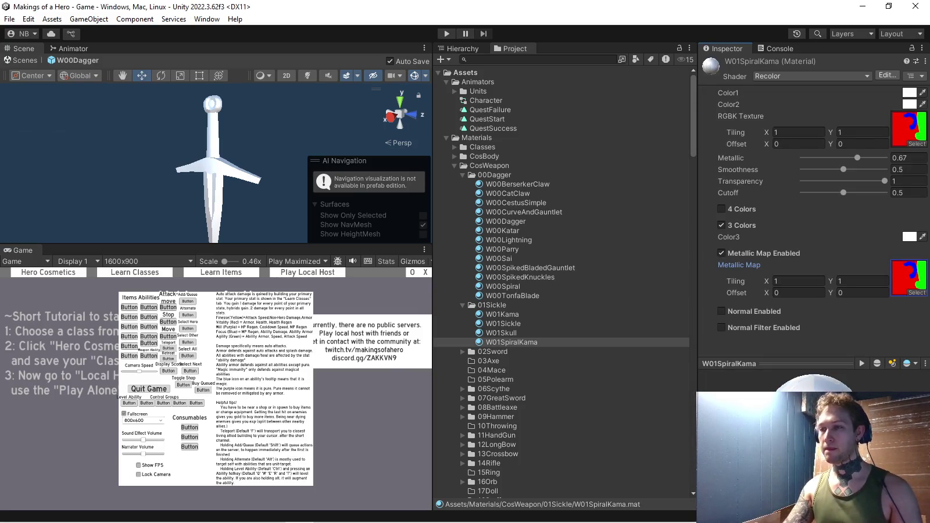
# - Duplicate the W01Kama material and begin renaming the copy
pyautogui.press('Up')
pyautogui.press('Up')
pyautogui.press('Up')
pyautogui.hotkey('ctrl', 'd')
pyautogui.press('F2')
pyautogui.write('W01Kam')
pyautogui.press('BackSpace')
pyautogui.press('BackSpace')
pyautogui.press('BackSpace')
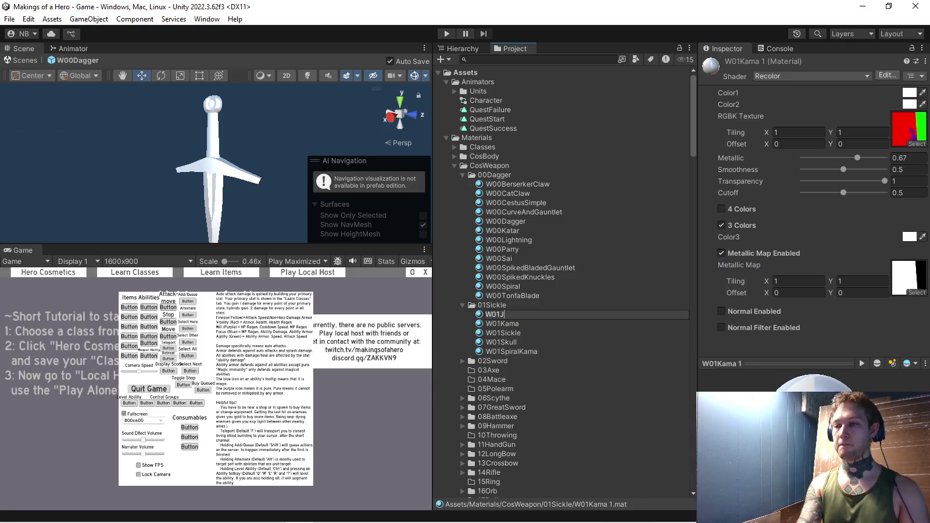
# - Name the copy W01Jagged and give it the W01Jagged colour-mask texture
pyautogui.write('d')
pyautogui.press('Return')
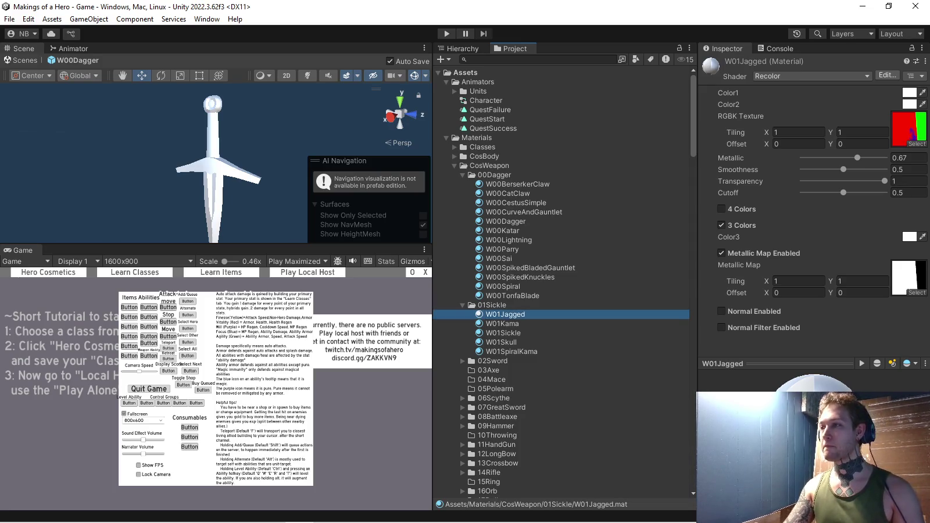
pyautogui.click(917, 144)
pyautogui.write('jagged')
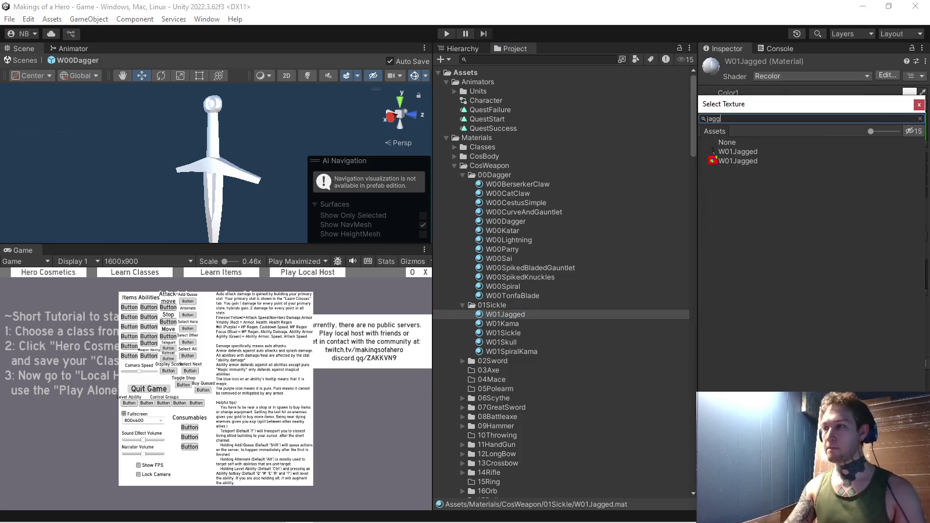
pyautogui.doubleClick(735, 160)
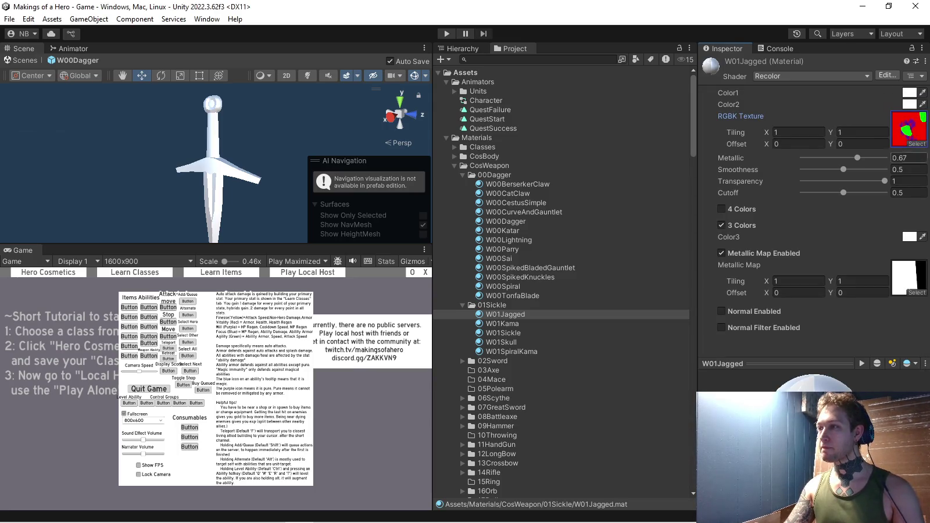
# - Set W01Jagged's metallic map to None and disable Metallic Map Enabled
pyautogui.click(917, 292)
pyautogui.write('jagg')
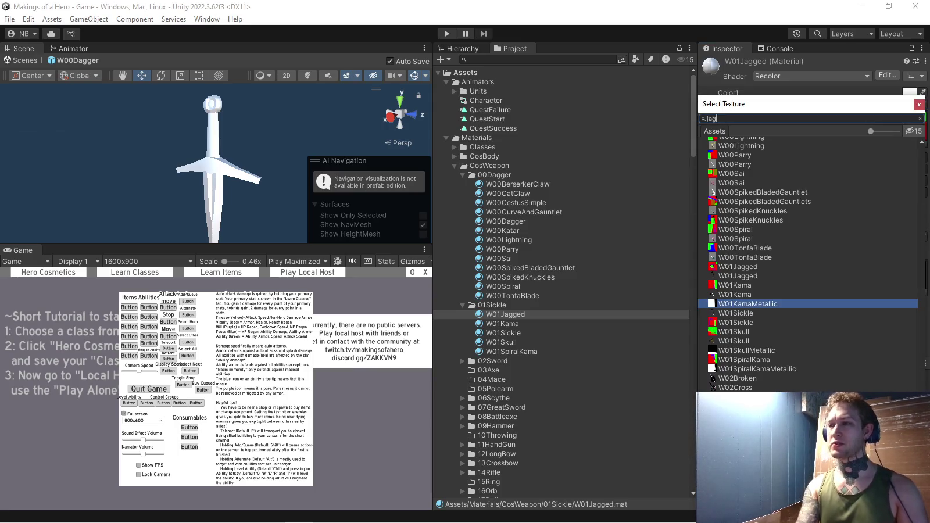
pyautogui.doubleClick(735, 151)
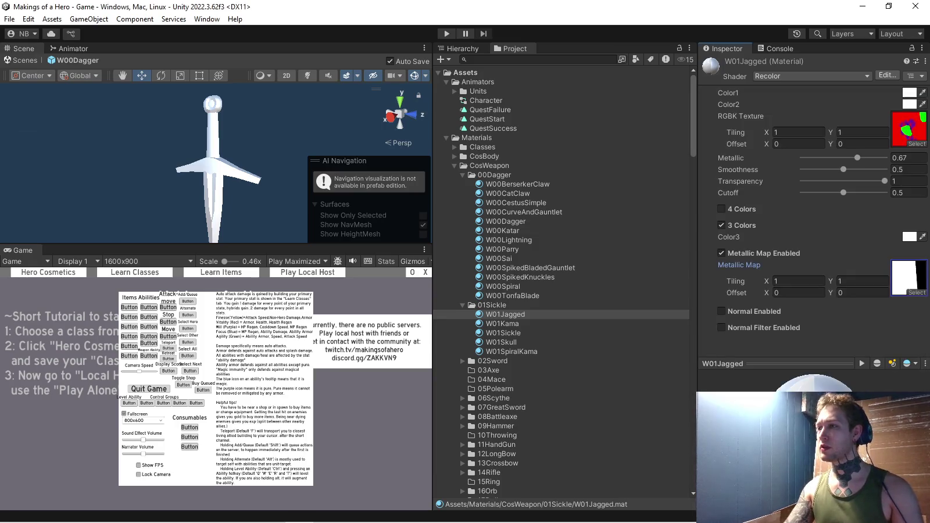
pyautogui.click(917, 292)
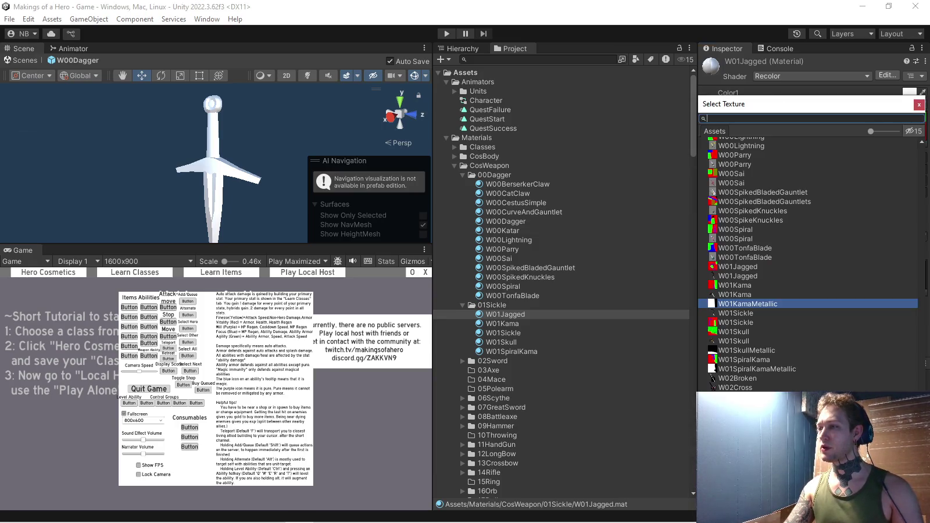
pyautogui.scroll(10, 808, 262)
pyautogui.doubleClick(727, 142)
pyautogui.click(722, 252)
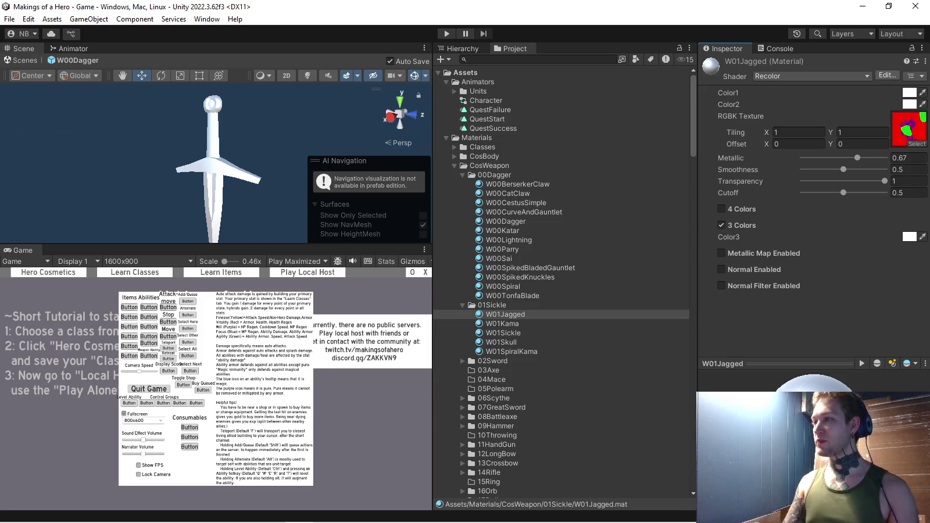
pyautogui.scroll(-10, 562, 279)
# - Open the W01Sickle prefab referenced by the W01Sickle weapon skin asset
pyautogui.scroll(-10, 561, 279)
pyautogui.scroll(-10, 561, 279)
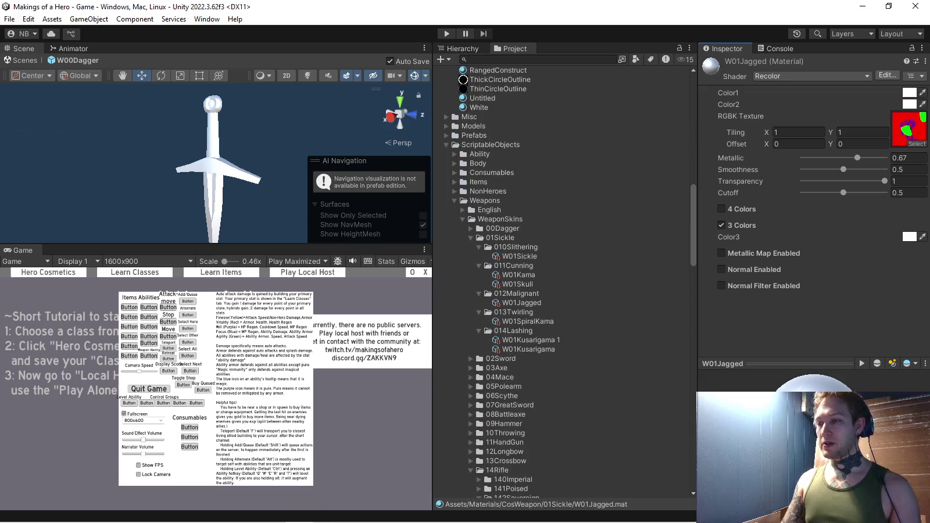
pyautogui.click(520, 255)
pyautogui.scroll(10, 561, 279)
pyautogui.scroll(10, 561, 279)
pyautogui.scroll(-5, 561, 279)
pyautogui.scroll(-10, 561, 279)
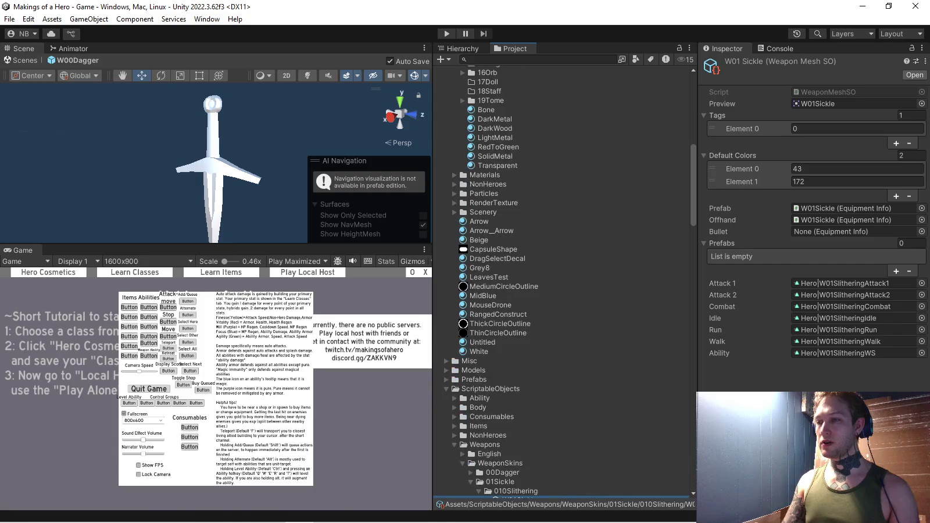
pyautogui.click(855, 208)
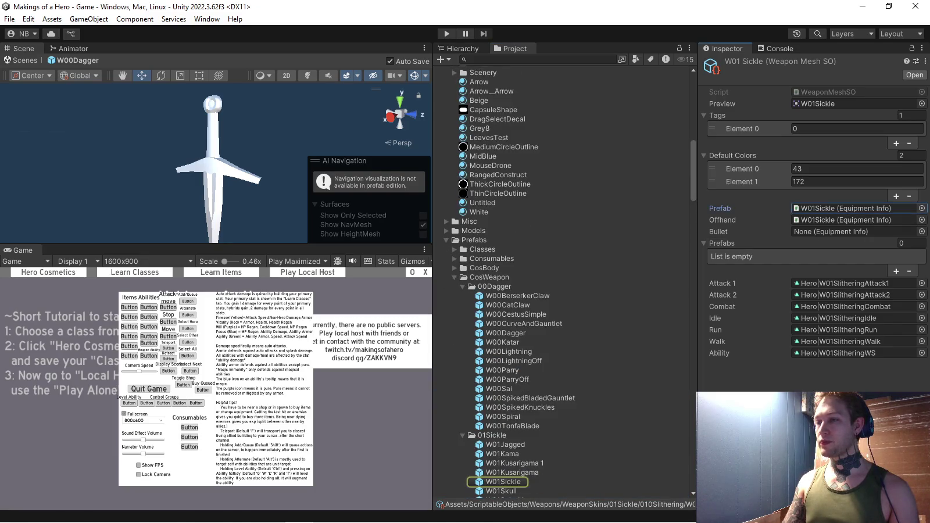
pyautogui.click(855, 208)
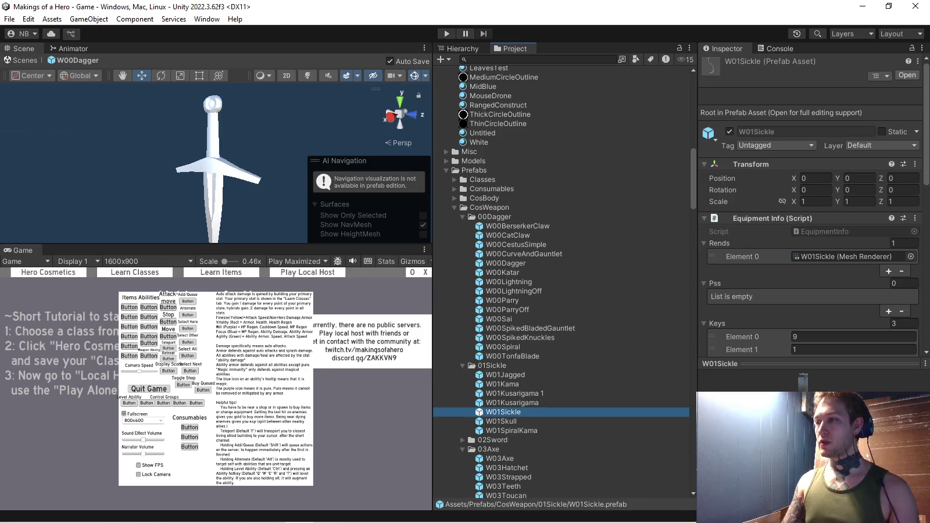
# - Give the W01Sickle prefab a single key 210 and only the W01Sickle material
pyautogui.scroll(-5, 814, 233)
pyautogui.click(900, 264)
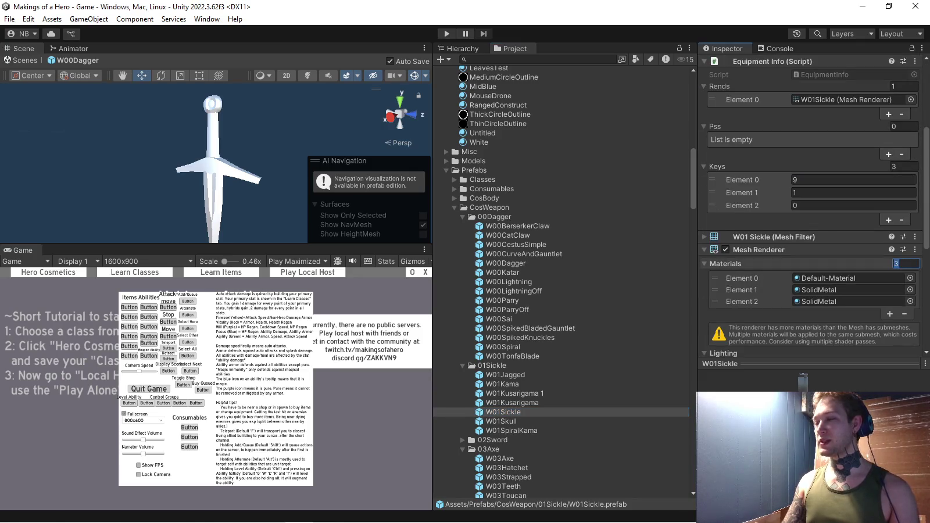
pyautogui.write('1')
pyautogui.press('Return')
pyautogui.click(904, 167)
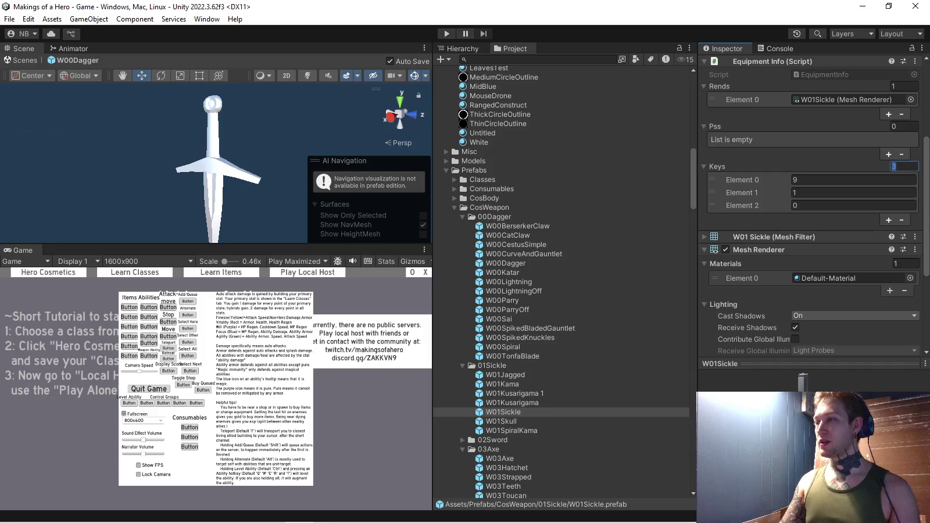
pyautogui.write('1')
pyautogui.press('Return')
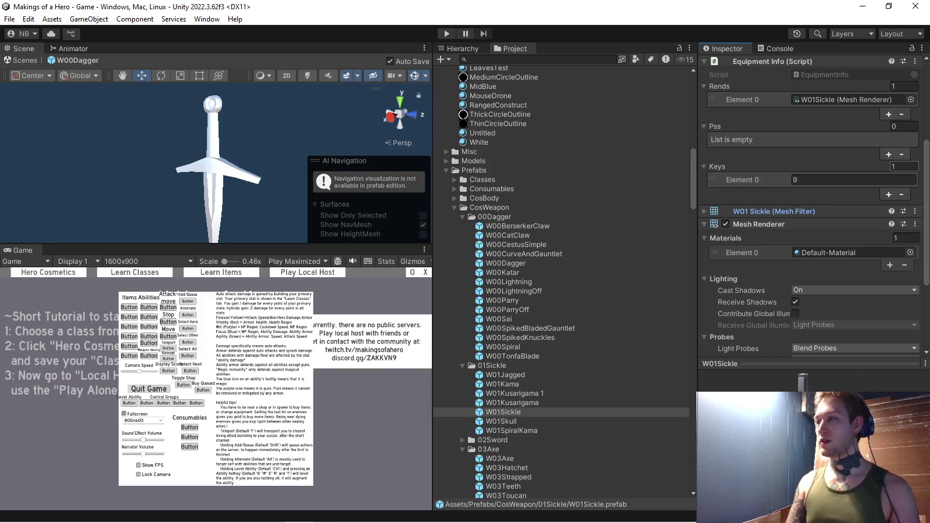
pyautogui.press('Tab')
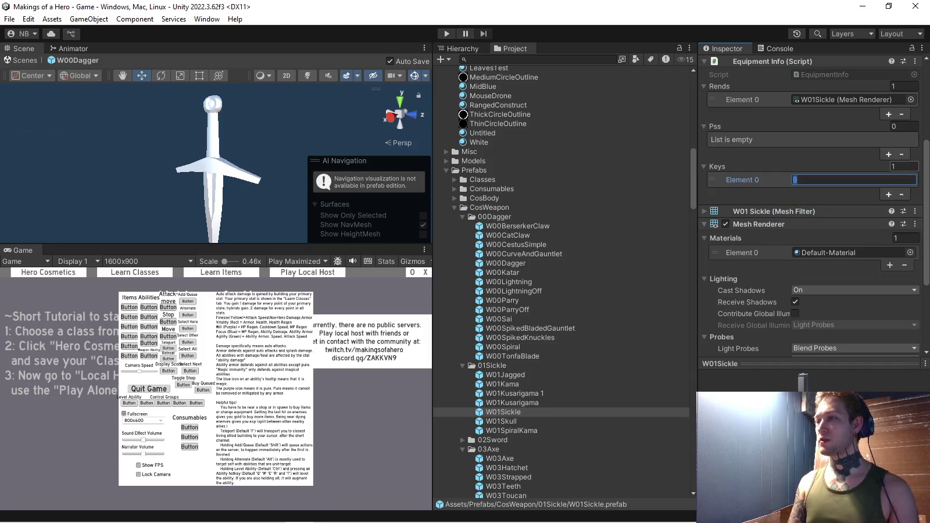
pyautogui.write('210')
pyautogui.click(911, 252)
pyautogui.write('sickle')
pyautogui.press('Return')
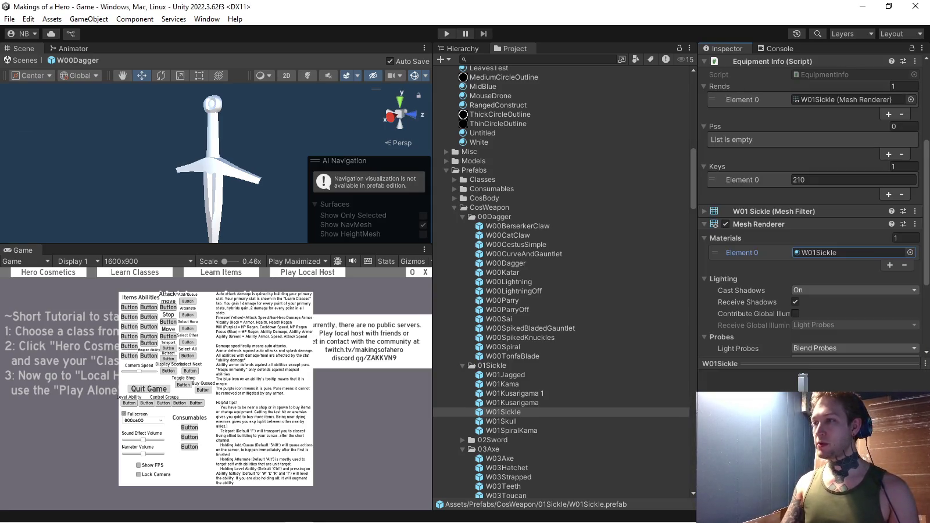
pyautogui.scroll(-5, 814, 233)
pyautogui.scroll(3, 814, 233)
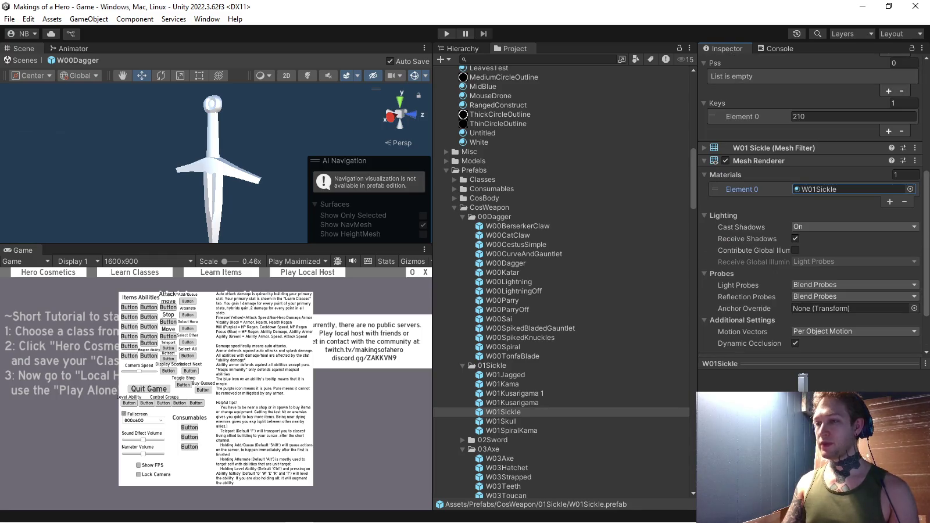
pyautogui.click(505, 375)
pyautogui.click(901, 199)
# - Give the W01Jagged prefab a single key and only the W01Jagged material
pyautogui.write('1')
pyautogui.press('Return')
pyautogui.hotkey('shift', 'Tab')
pyautogui.hotkey('shift', 'Tab')
pyautogui.hotkey('shift', 'Tab')
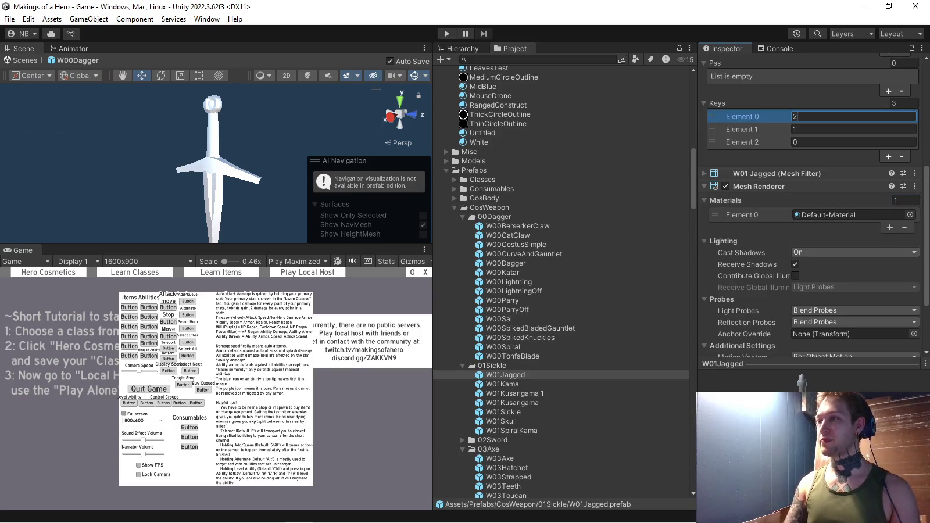
pyautogui.hotkey('shift', 'Tab')
pyautogui.write('1')
pyautogui.press('Return')
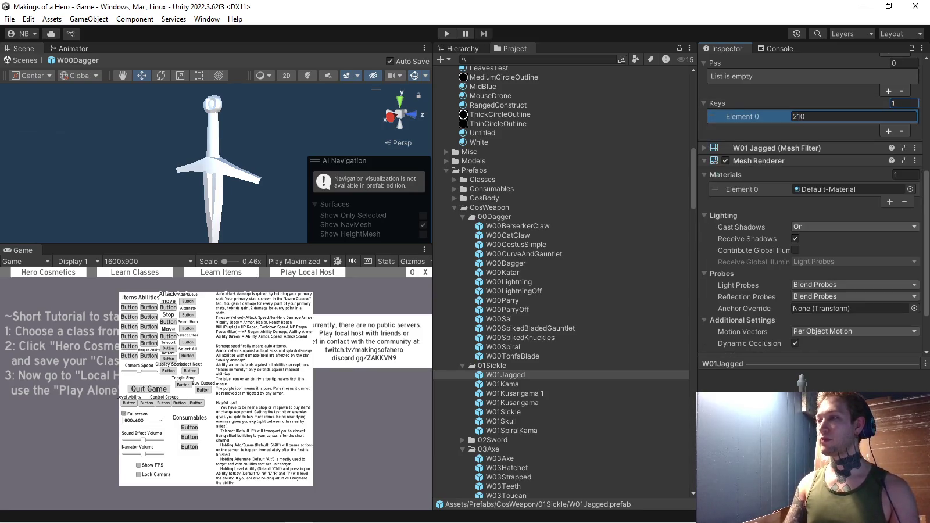
pyautogui.click(911, 189)
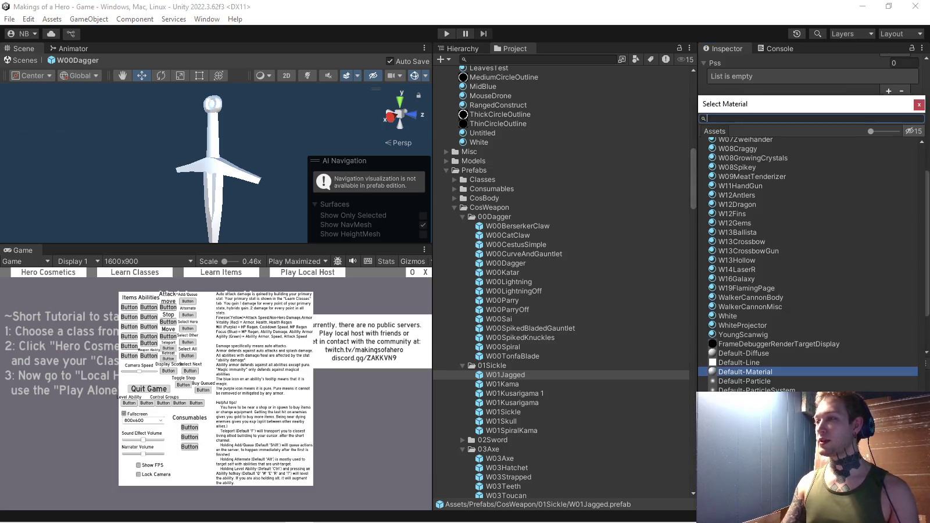
pyautogui.write('jagg')
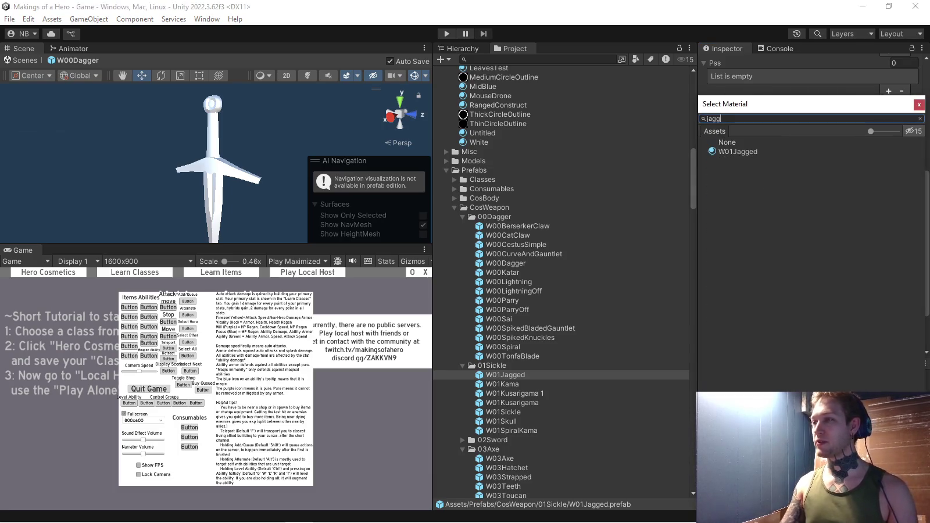
pyautogui.press('Return')
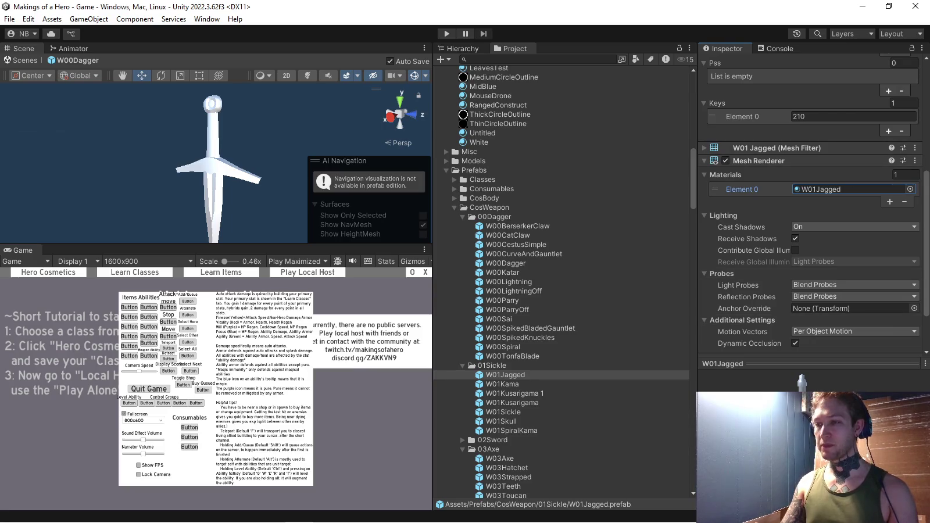
# - Give the W01Kama prefab a single key 210 and only the W01Kama material
pyautogui.press('Down')
pyautogui.press('Down')
pyautogui.press('Down')
pyautogui.press('Down')
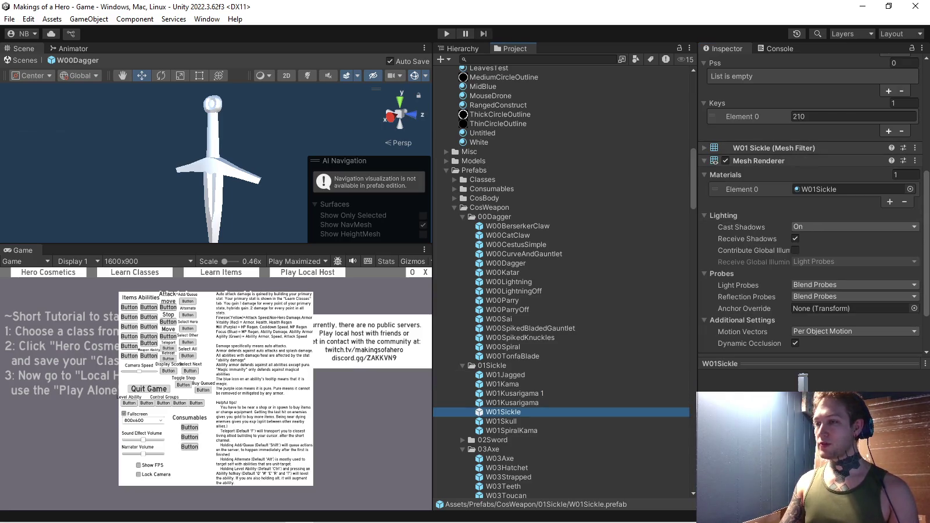
pyautogui.press('Up')
pyautogui.press('Up')
pyautogui.press('Up')
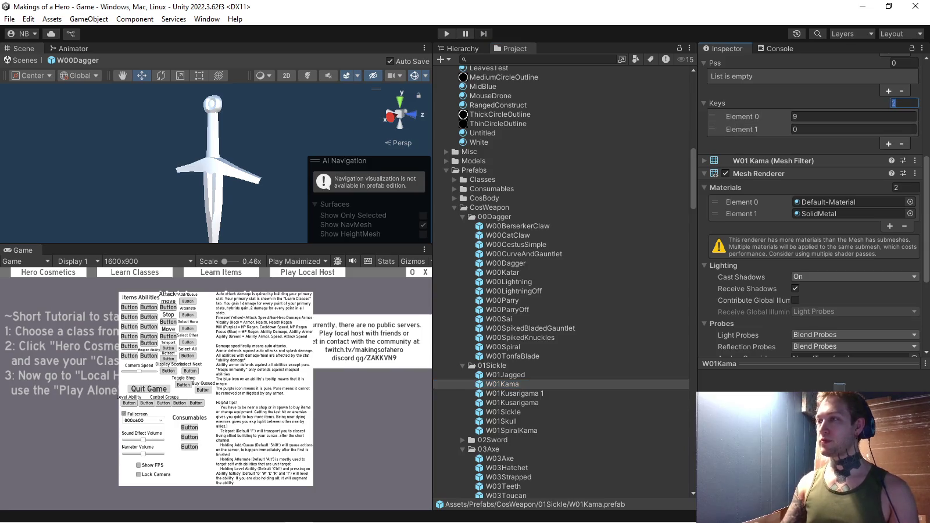
pyautogui.write('1')
pyautogui.press('Return')
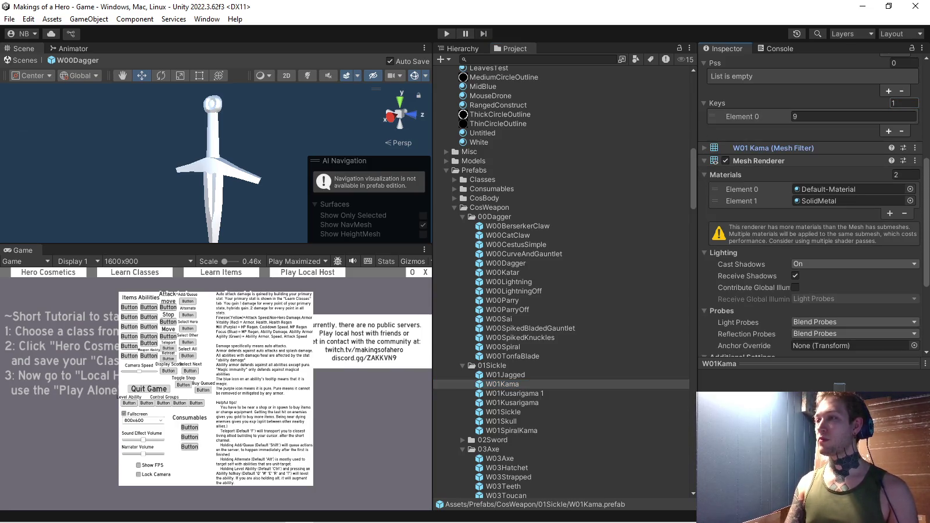
pyautogui.press('Tab')
pyautogui.press('Tab')
pyautogui.write('1')
pyautogui.press('Return')
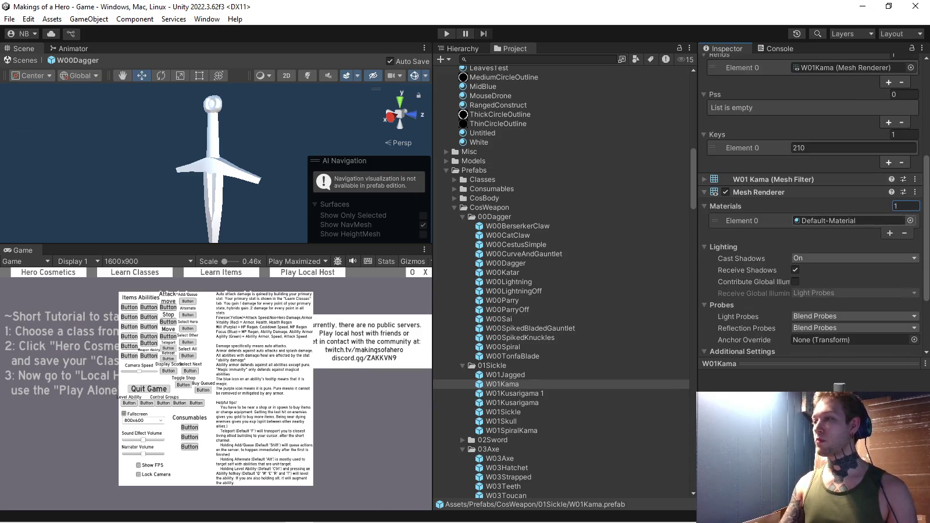
pyautogui.click(911, 221)
pyautogui.write('kama')
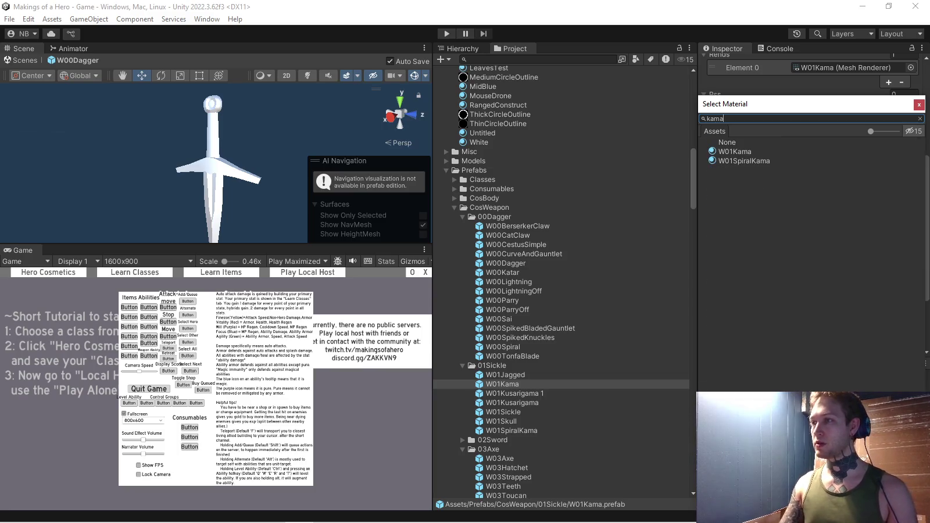
pyautogui.press('Return')
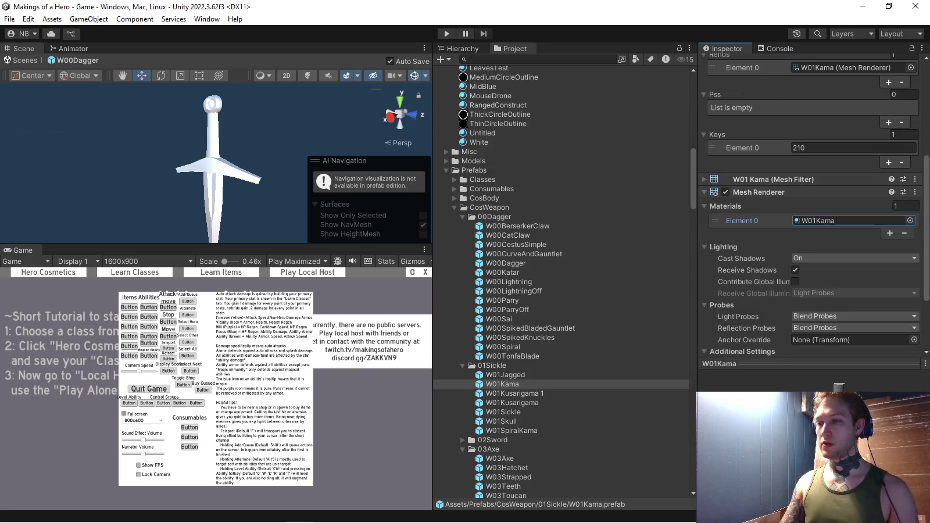
# - Give the W01Skull prefab a single key and only the W01Skull material
pyautogui.click(503, 411)
pyautogui.click(501, 421)
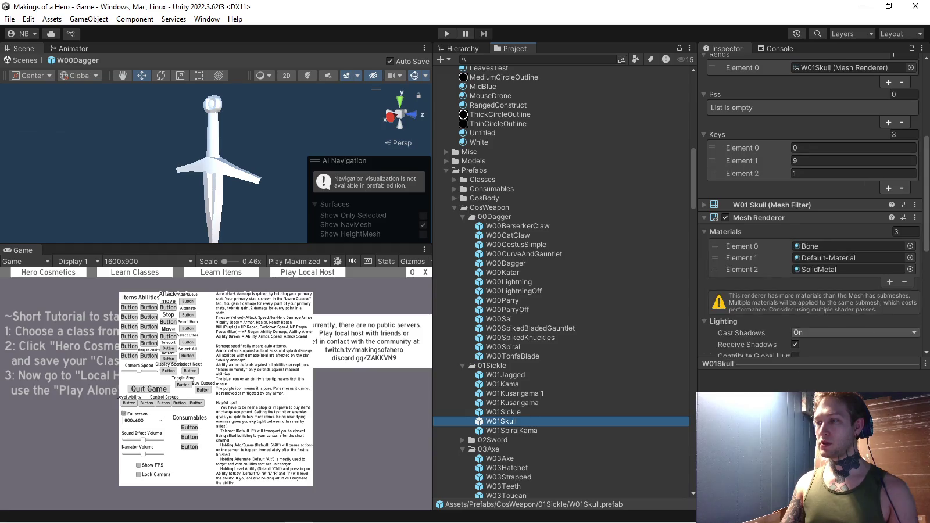
pyautogui.click(911, 246)
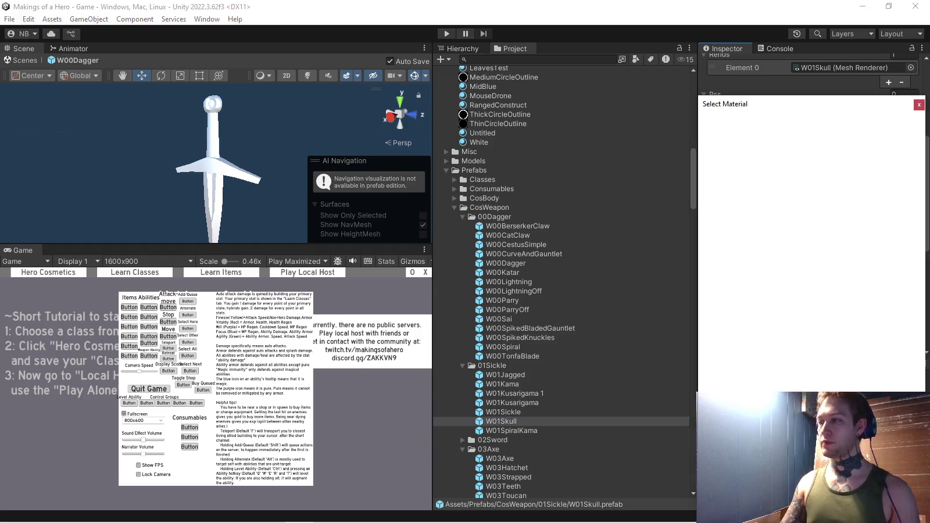
pyautogui.write('skull')
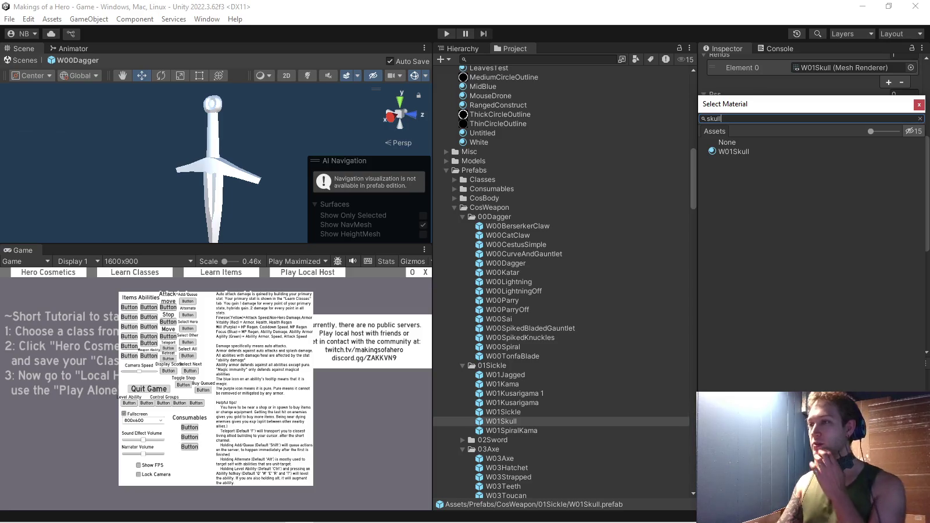
pyautogui.press('Return')
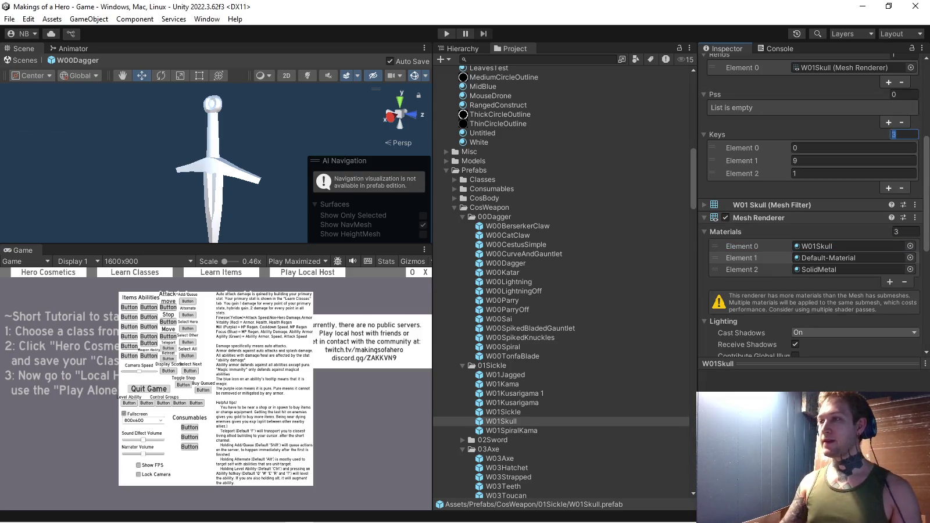
pyautogui.write('1')
pyautogui.press('Return')
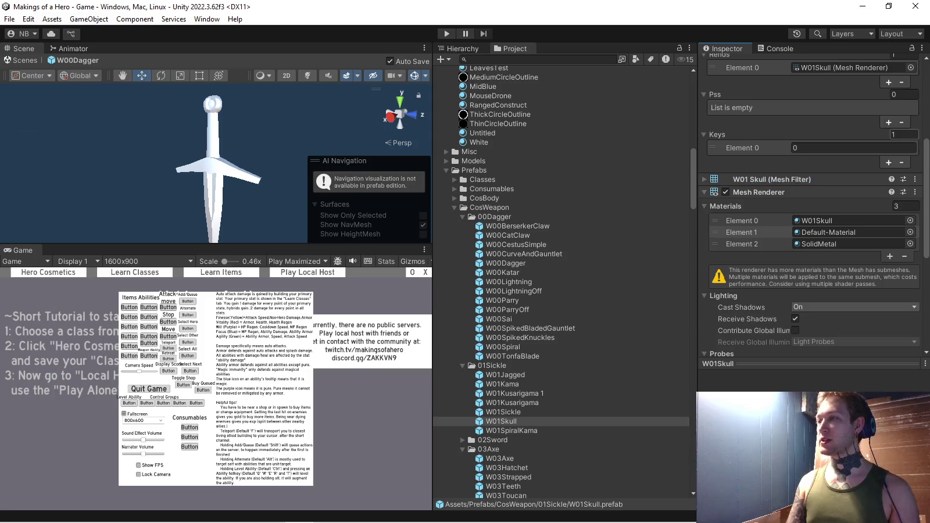
pyautogui.write('210')
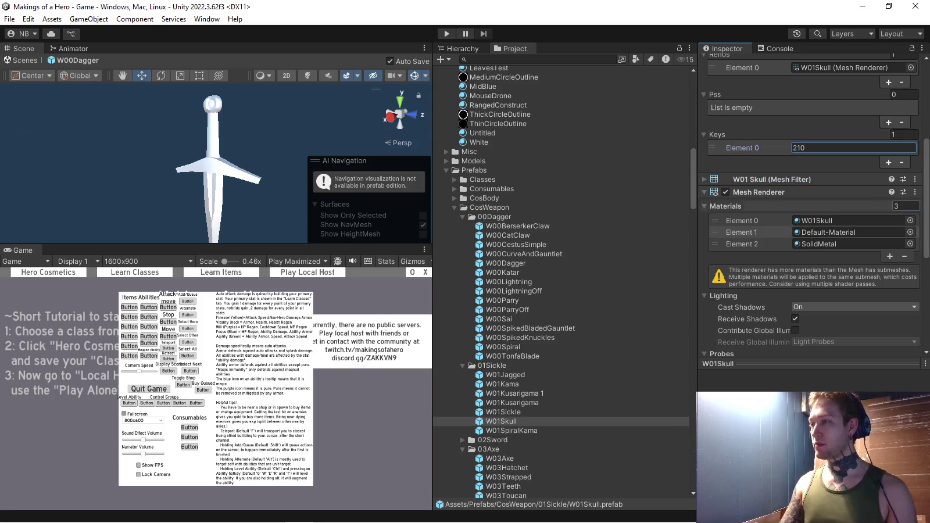
pyautogui.press('Return')
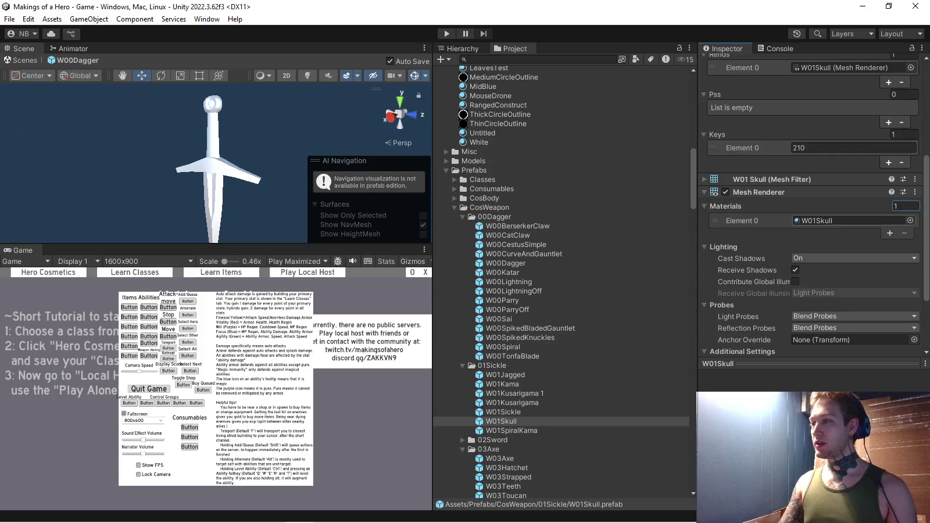
pyautogui.scroll(1, 814, 203)
pyautogui.scroll(2, 814, 204)
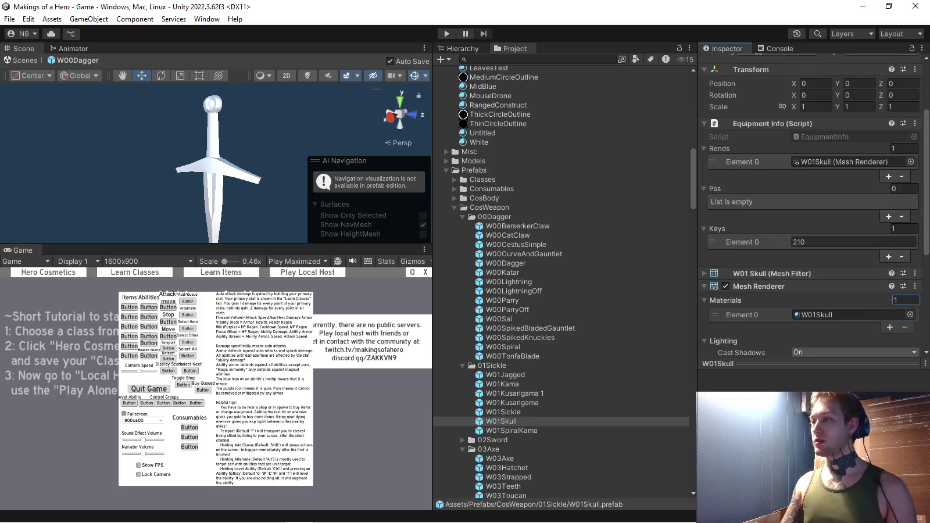
pyautogui.scroll(-1, 814, 203)
# - Give W01SpiralKama a single key 210 and only its W01SpiralKama material, then enter Play mode
pyautogui.click(511, 431)
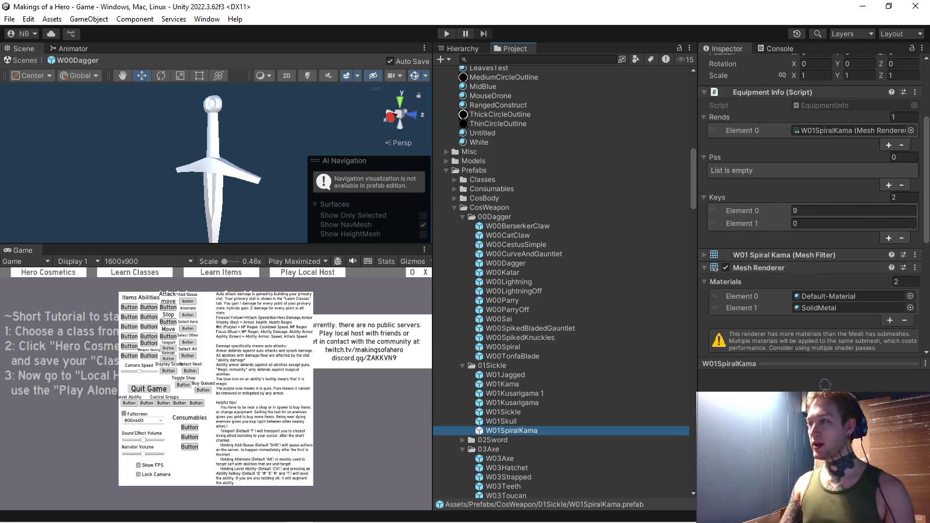
pyautogui.click(837, 210)
pyautogui.write('2')
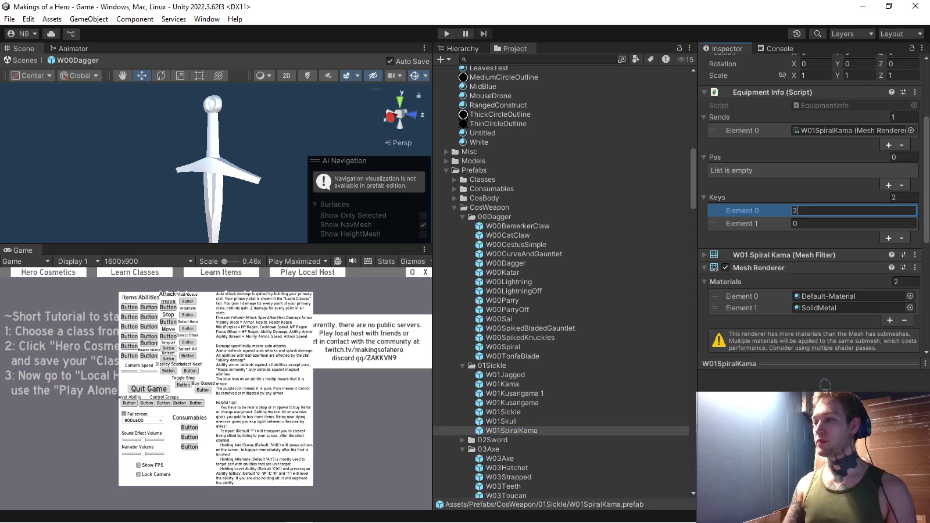
pyautogui.write('10')
pyautogui.press('Return')
pyautogui.write('1')
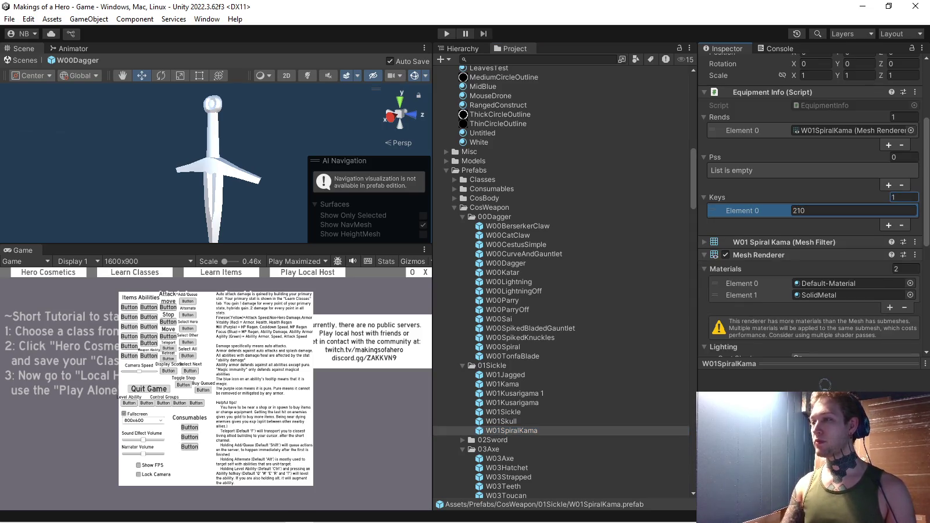
pyautogui.click(910, 283)
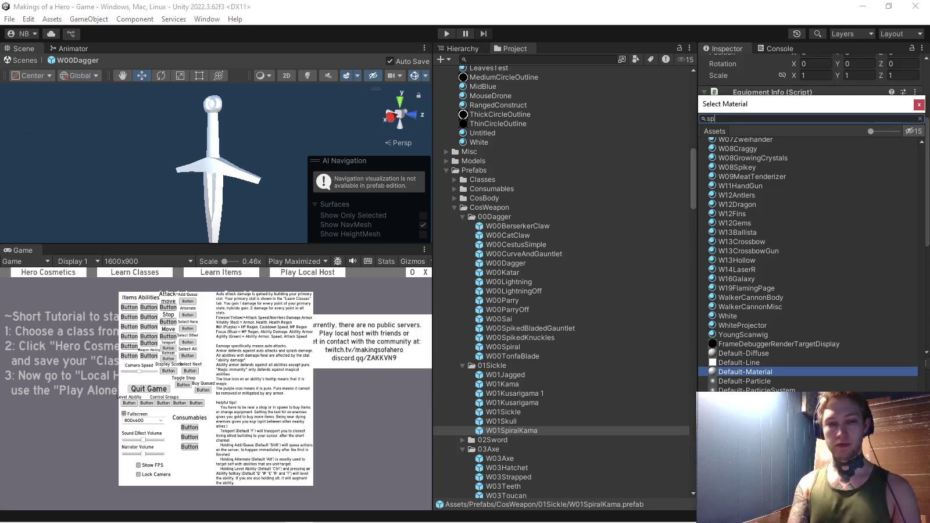
pyautogui.write('iral')
pyautogui.doubleClick(744, 169)
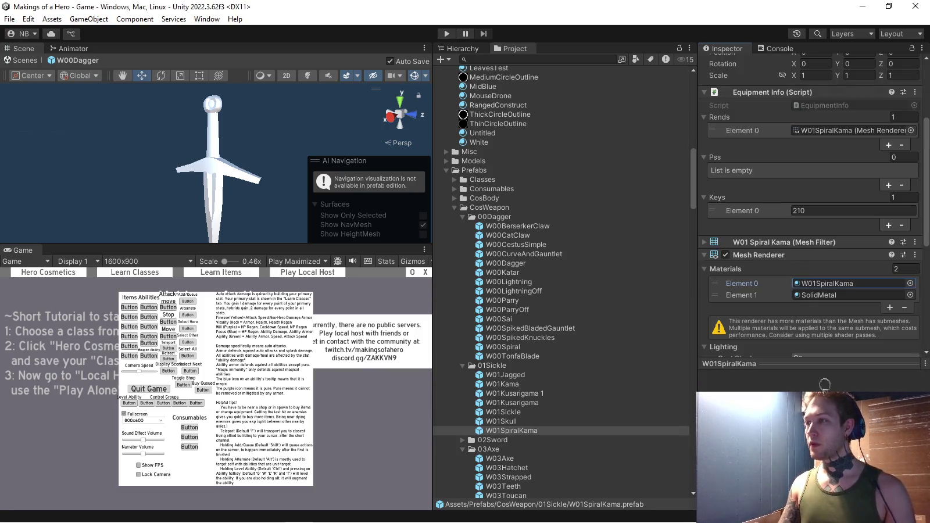
pyautogui.click(905, 269)
pyautogui.write('1')
pyautogui.press('Return')
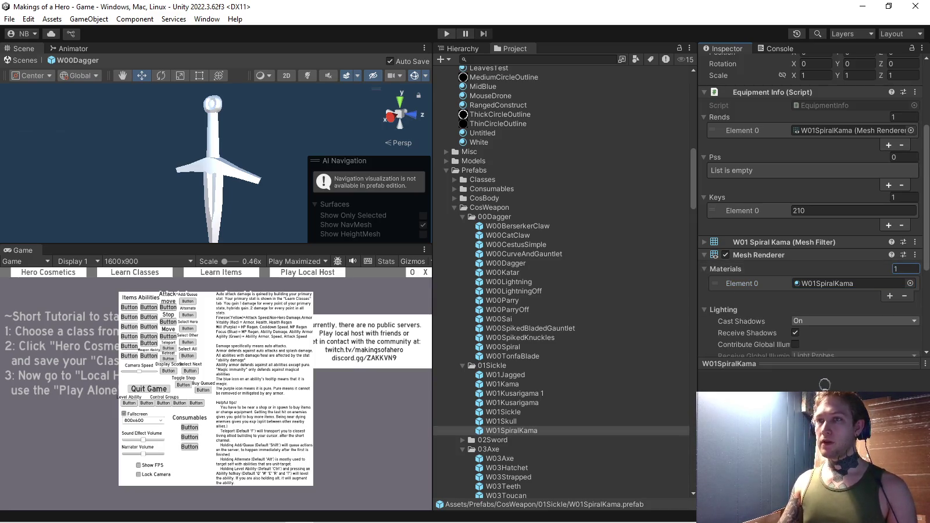
pyautogui.hotkey('ctrl', 'p')
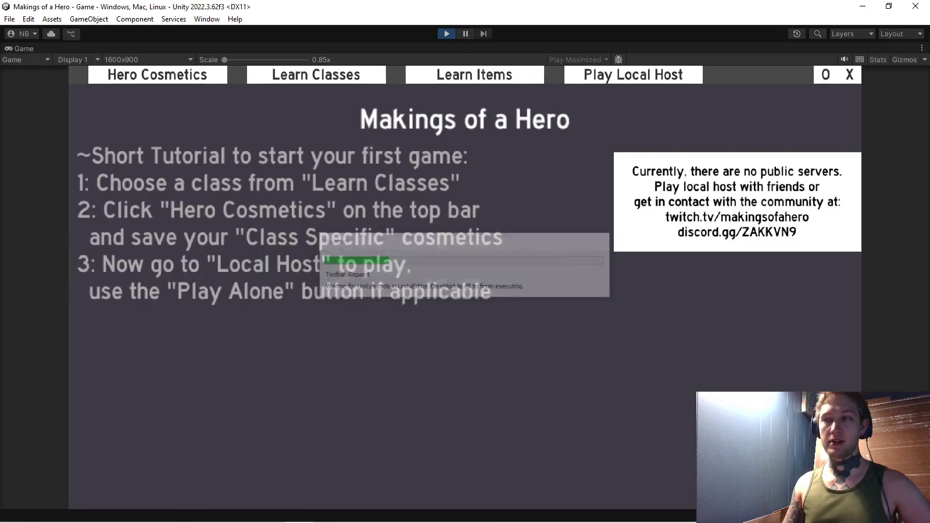
# - In the running game, open Hero Cosmetics, show the weapons and equip the sickles
pyautogui.click(157, 74)
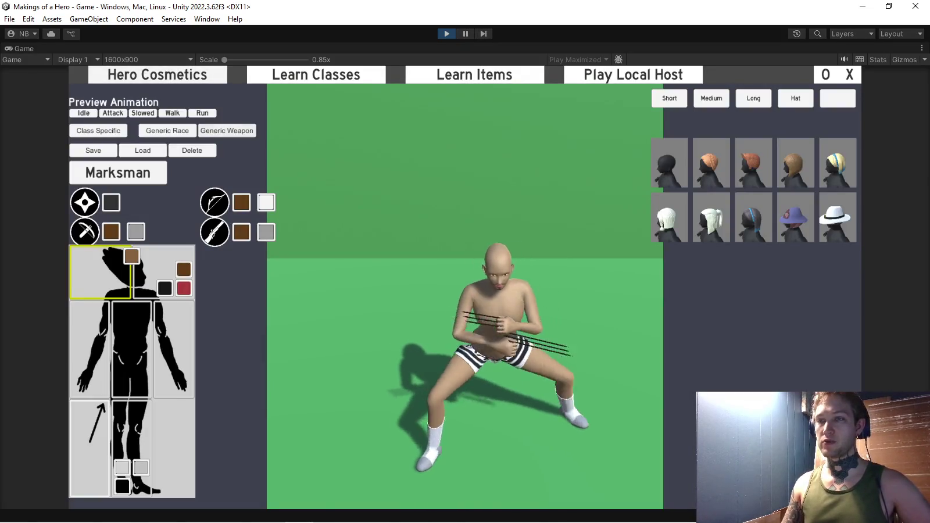
pyautogui.click(85, 202)
pyautogui.click(118, 181)
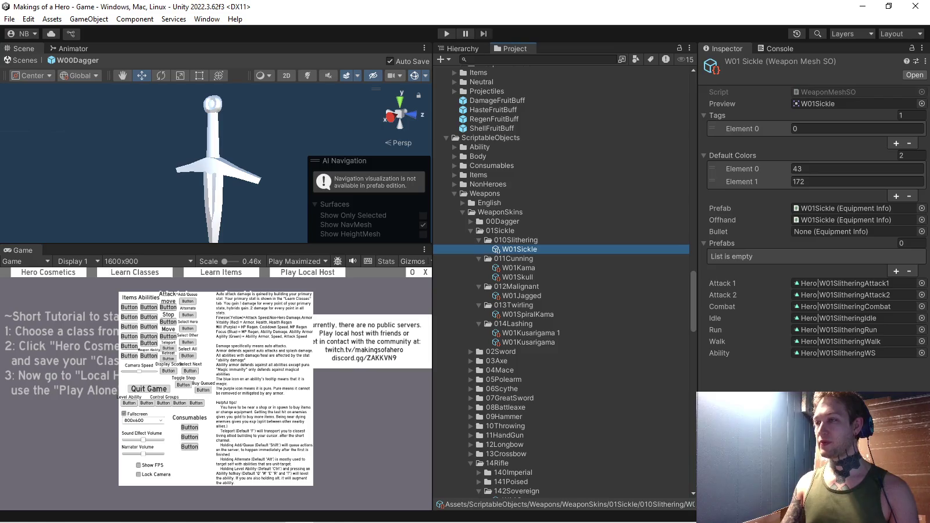
# - Set three default colours on the current sickle skin and the Kama, Skull, Jagged and SpiralKama skins
pyautogui.write('3')
pyautogui.press('Return')
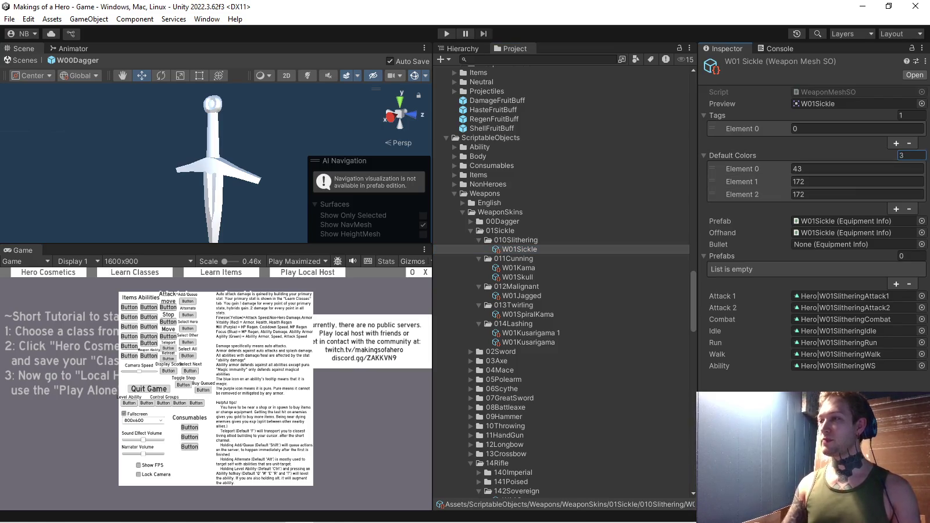
pyautogui.click(519, 267)
pyautogui.keyDown('ctrl'); pyautogui.click(518, 277); pyautogui.keyUp('ctrl')
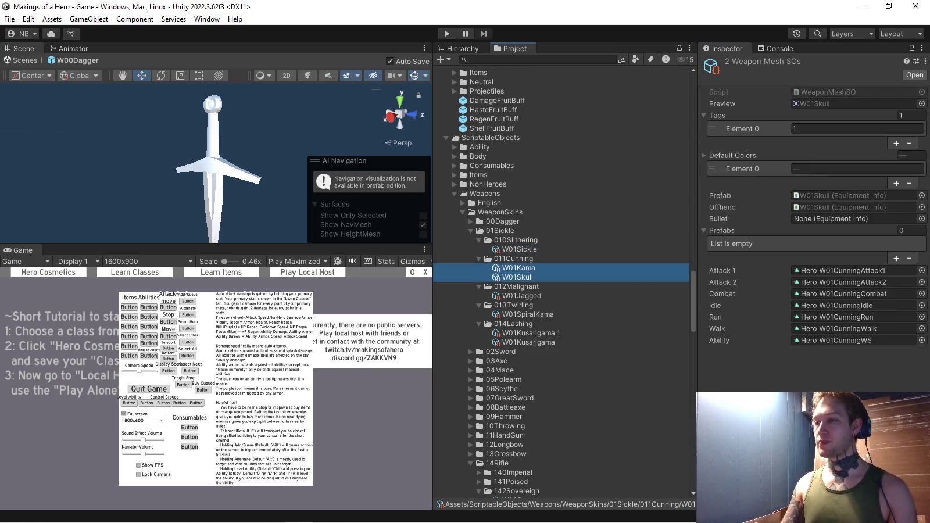
pyautogui.keyDown('ctrl'); pyautogui.click(522, 295); pyautogui.keyUp('ctrl')
pyautogui.keyDown('ctrl'); pyautogui.click(528, 314); pyautogui.keyUp('ctrl')
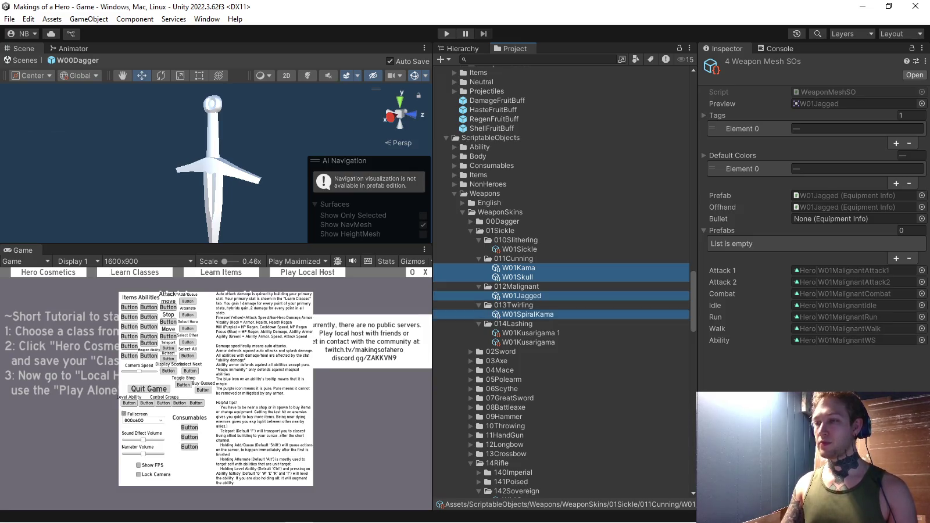
pyautogui.click(912, 155)
pyautogui.write('3')
pyautogui.press('Return')
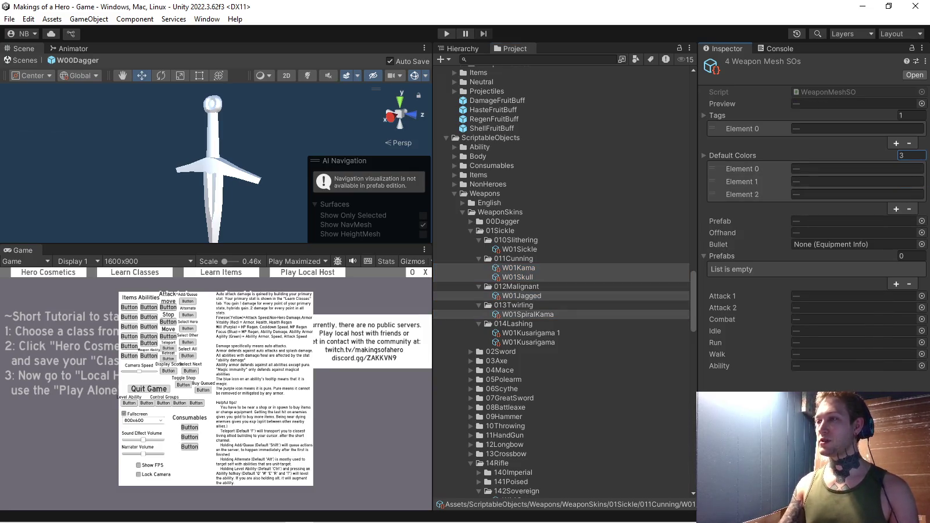
# - Review the Kama, Skull and Jagged skin colours, then start Play mode
pyautogui.click(519, 267)
pyautogui.press('Down')
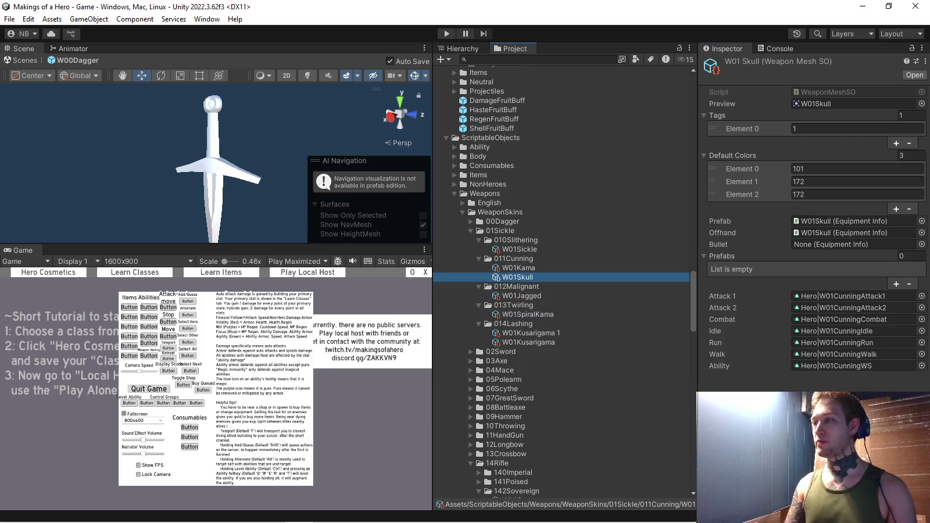
pyautogui.press('Down')
pyautogui.press('Down')
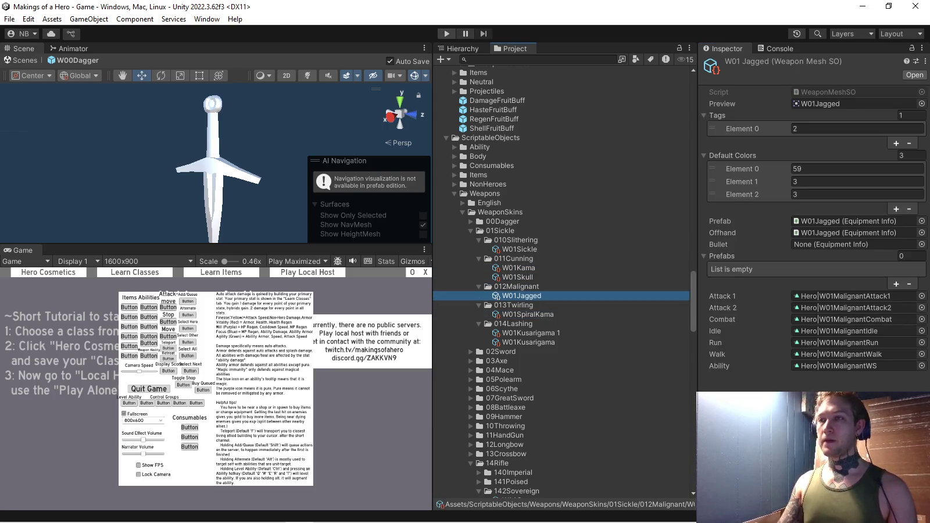
pyautogui.hotkey('ctrl', 'p')
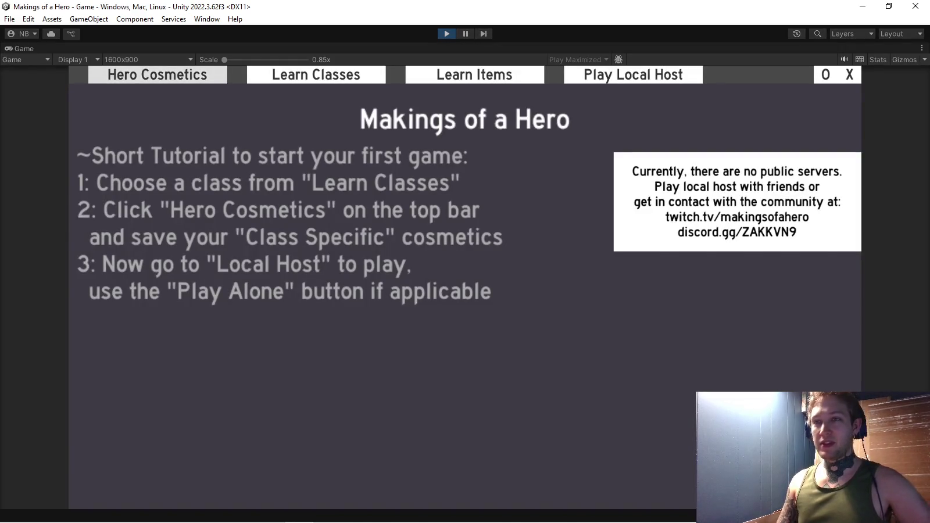
# - Open Hero Cosmetics in the weapon view and equip the sickle
pyautogui.click(157, 74)
pyautogui.click(90, 424)
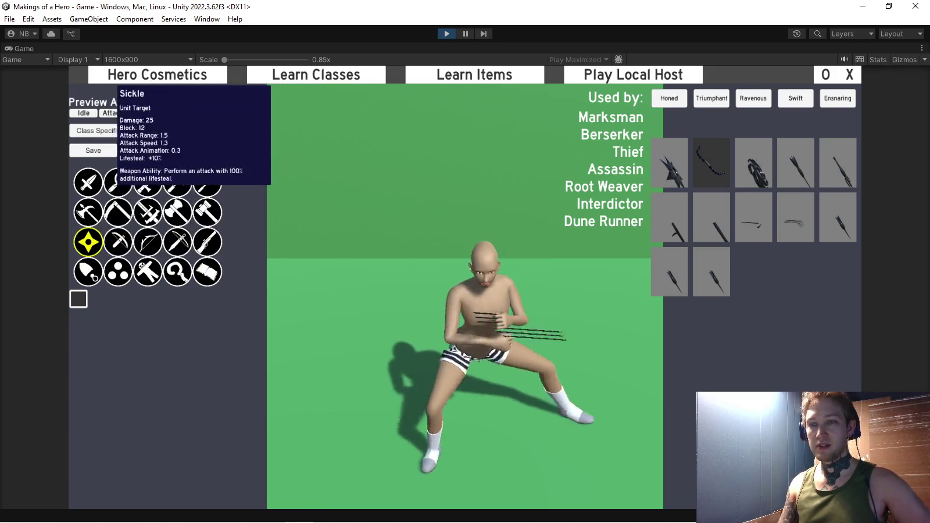
pyautogui.click(118, 182)
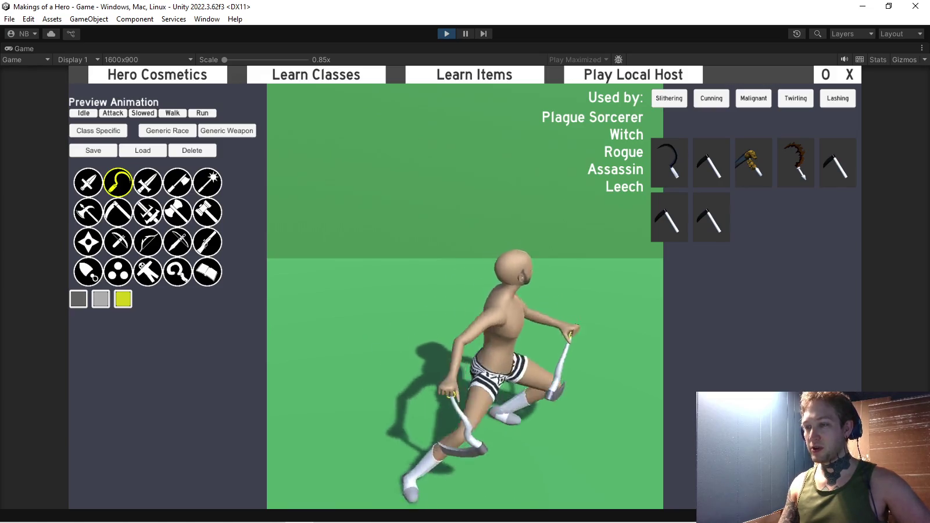
# - Try red, dark navy, magenta-pink and yellow for the third colour, then make the middle colour red
pyautogui.click(122, 299)
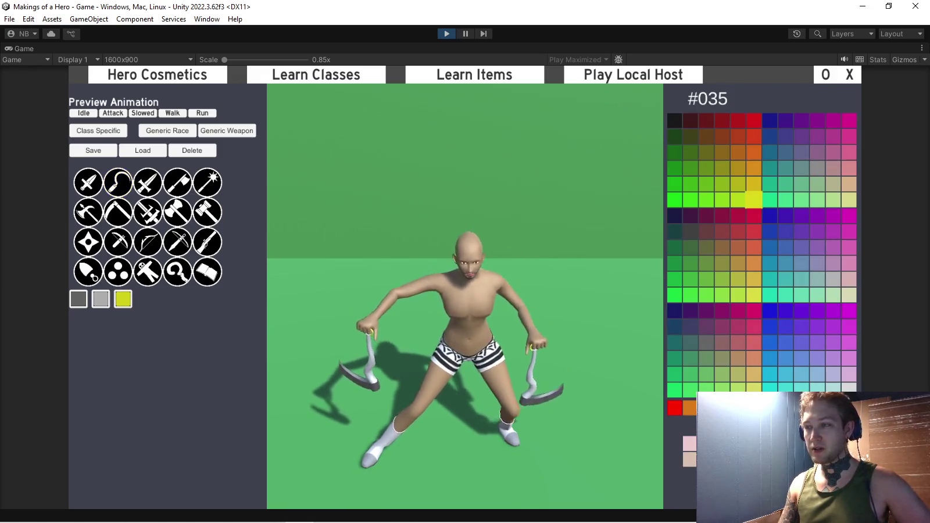
pyautogui.click(754, 120)
pyautogui.click(675, 216)
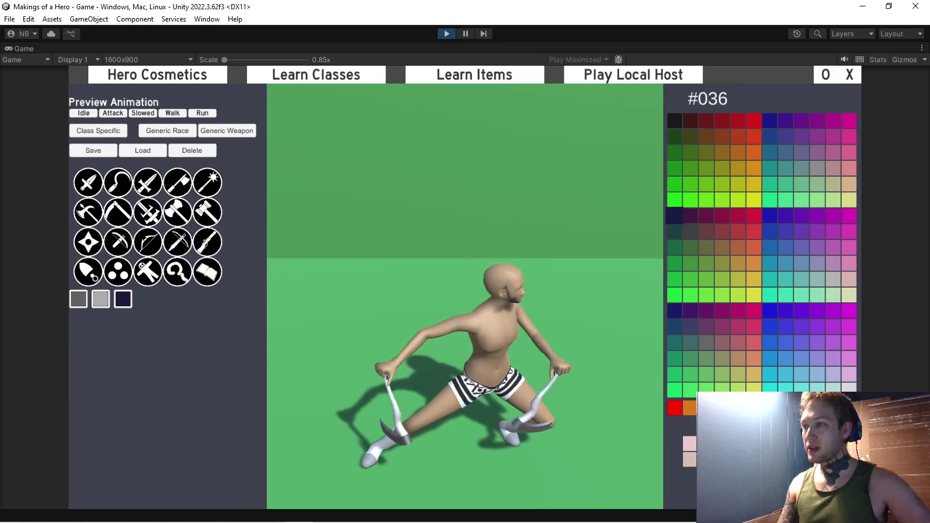
pyautogui.click(849, 407)
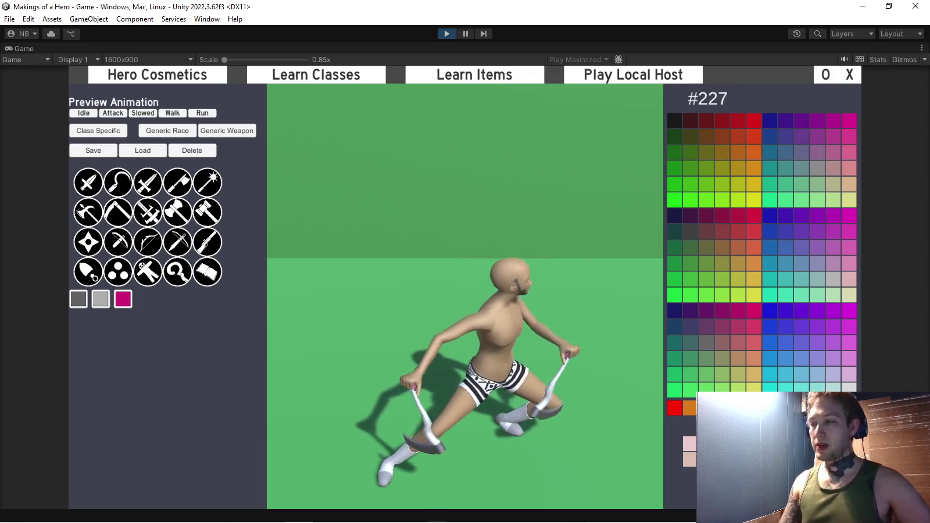
pyautogui.click(753, 199)
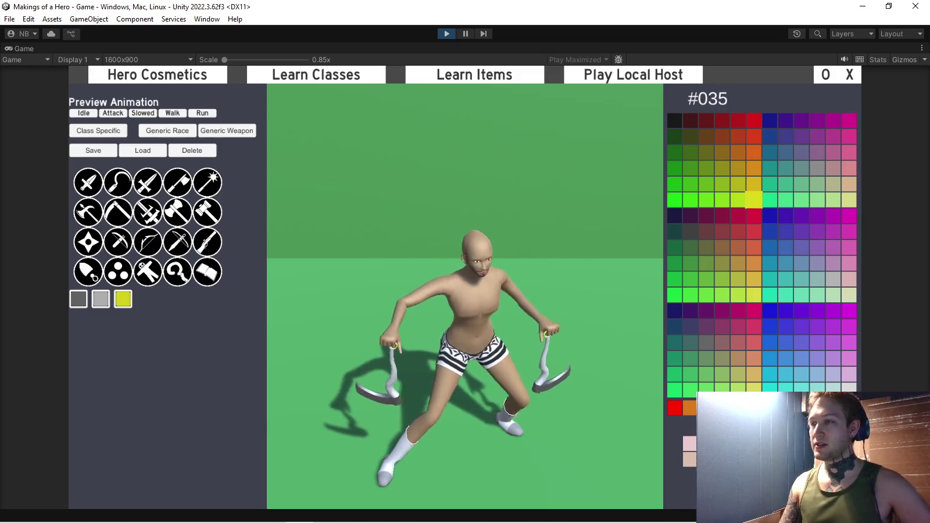
pyautogui.click(674, 408)
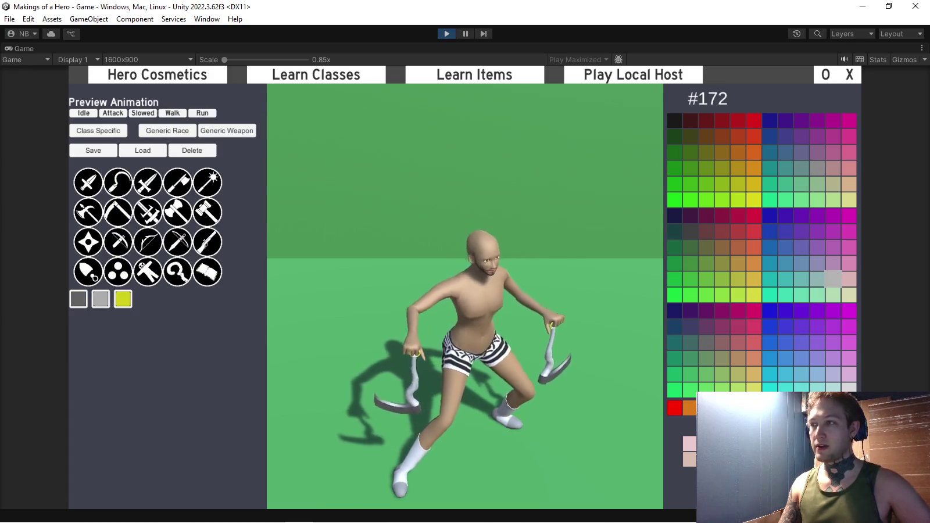
pyautogui.click(753, 120)
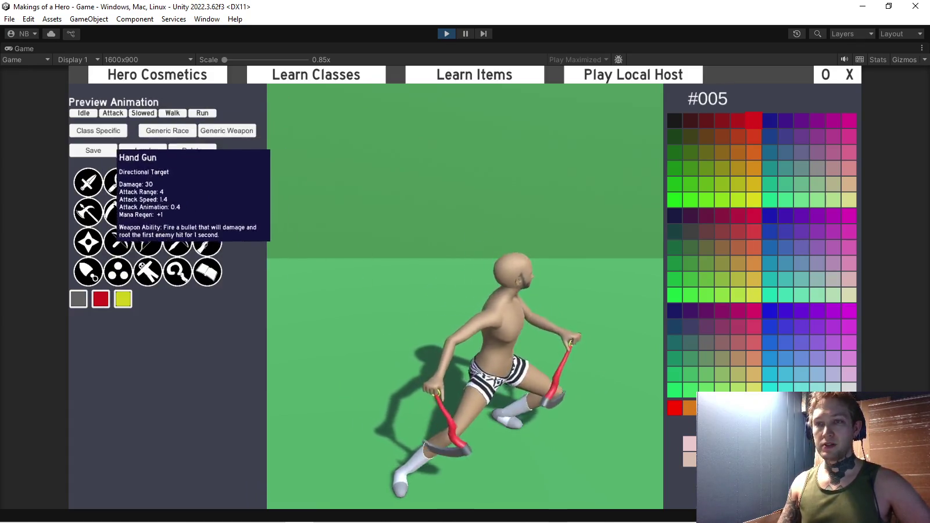
pyautogui.click(118, 182)
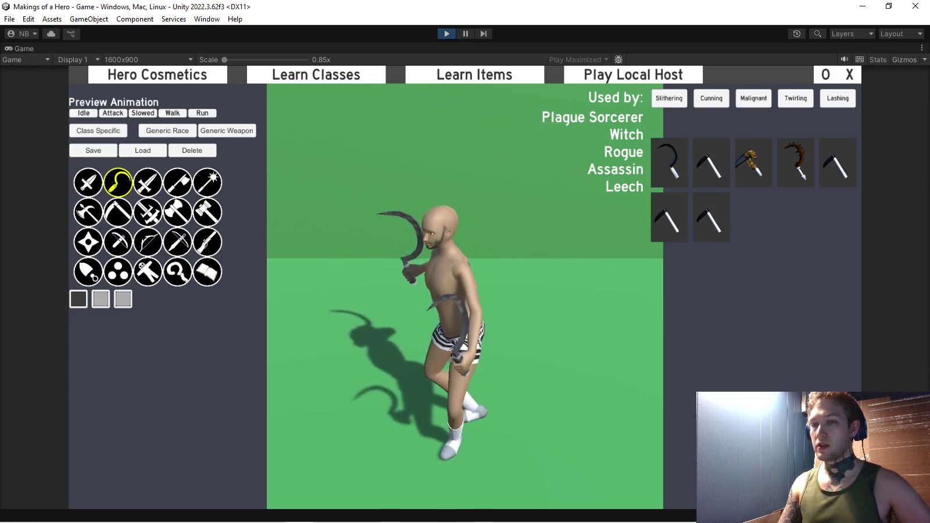
# - Select the Skull sickle and set its third colour slot to red
pyautogui.click(123, 299)
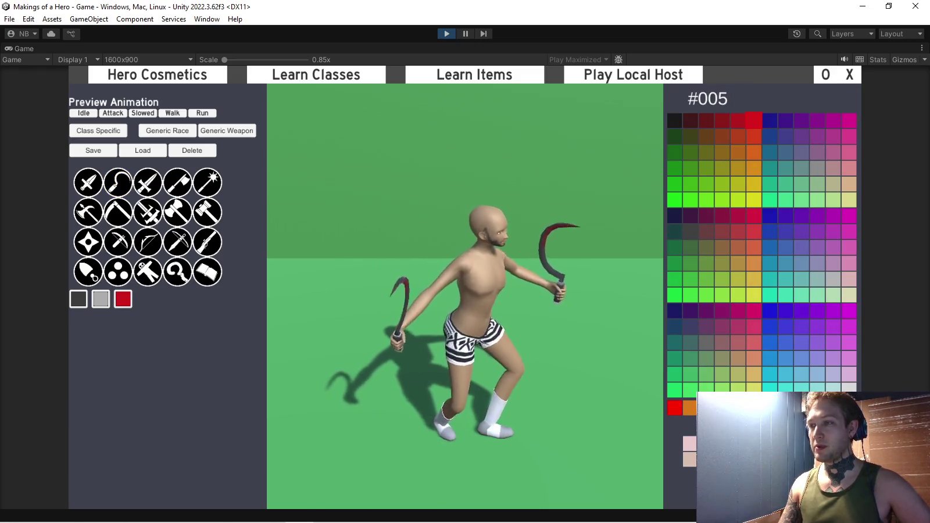
pyautogui.click(118, 183)
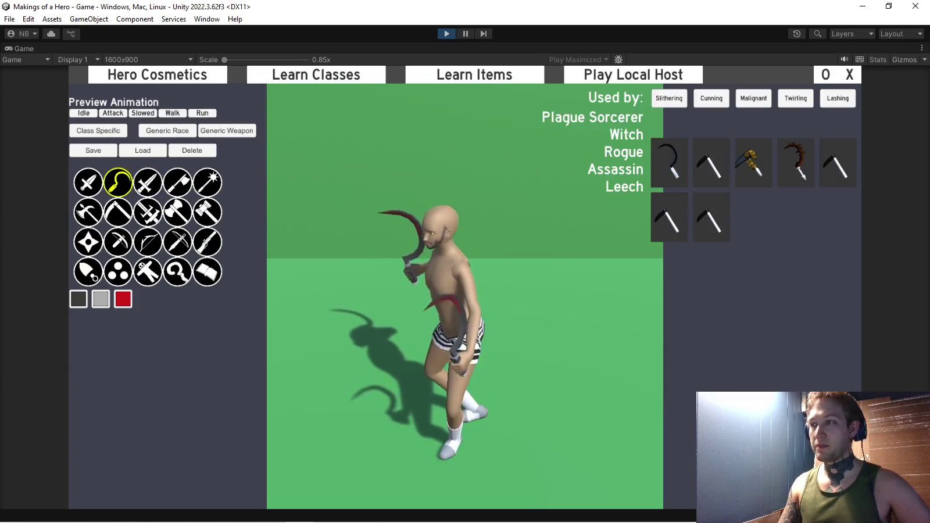
pyautogui.click(123, 299)
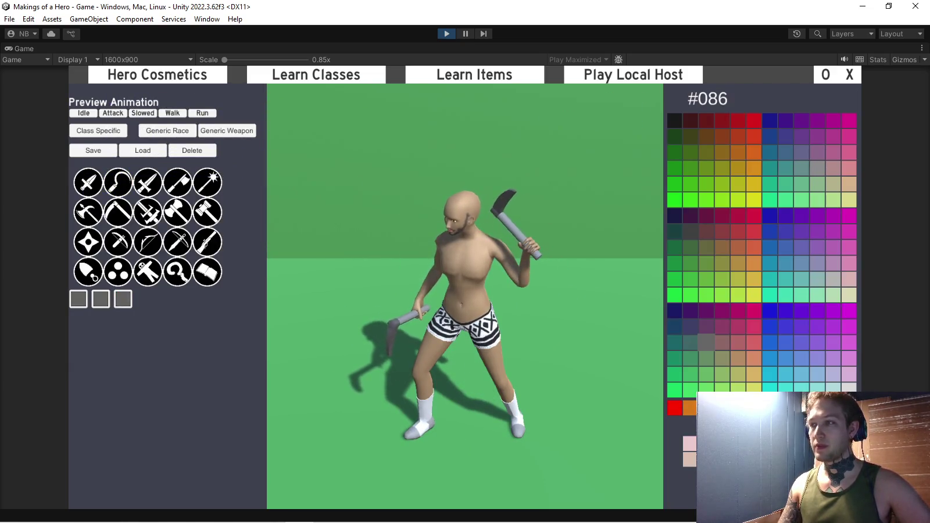
pyautogui.click(753, 121)
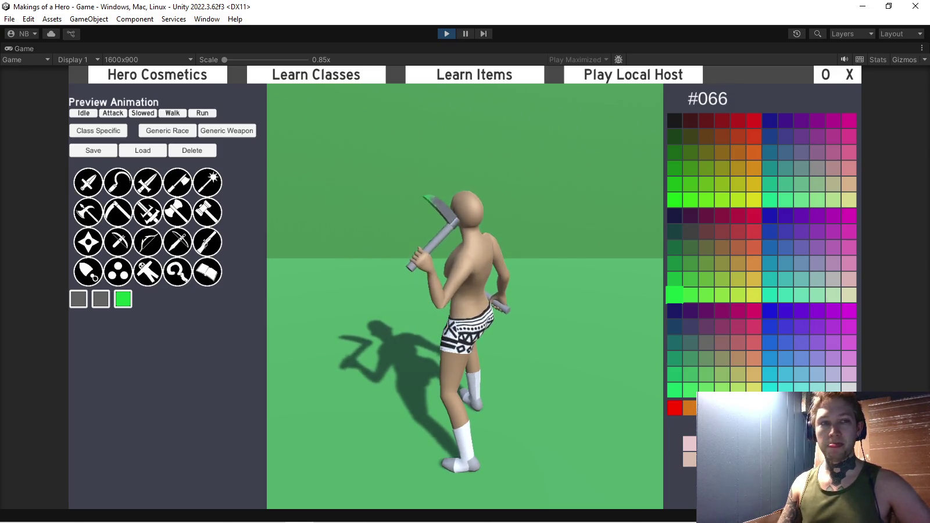
pyautogui.click(118, 182)
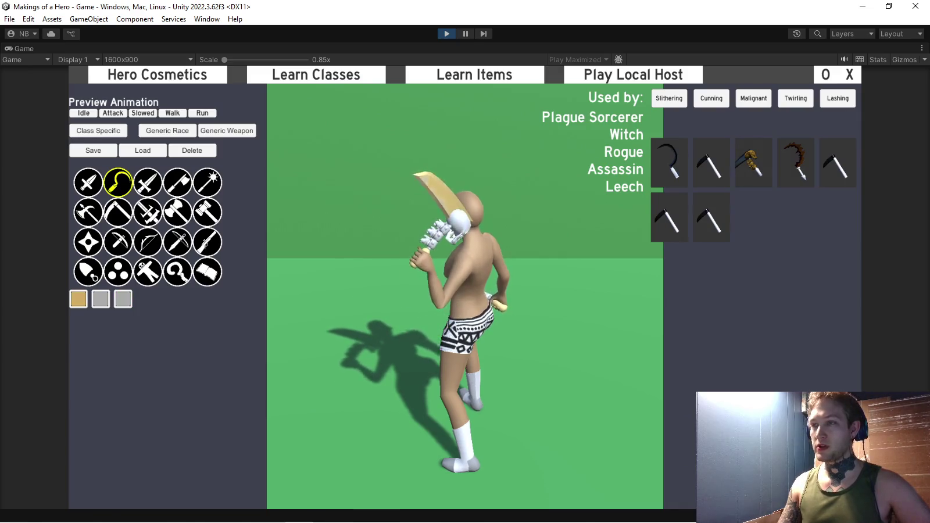
# - Try yellow and olive for the Skull sickle's second colour, settling on brown
pyautogui.click(118, 183)
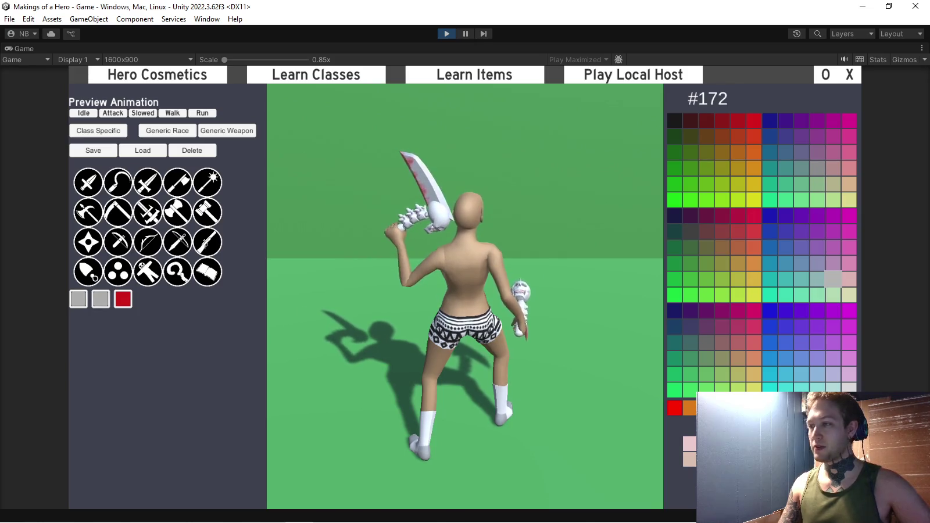
pyautogui.click(753, 294)
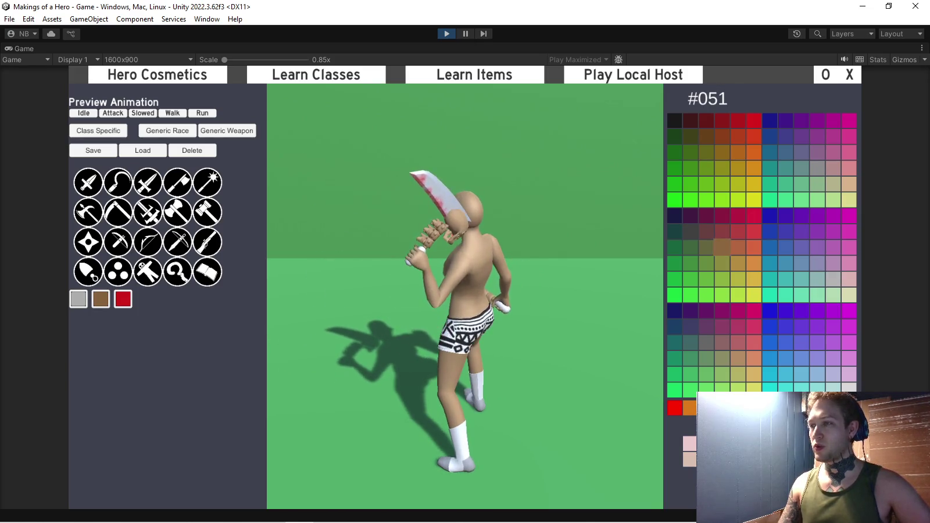
pyautogui.click(721, 263)
pyautogui.click(722, 247)
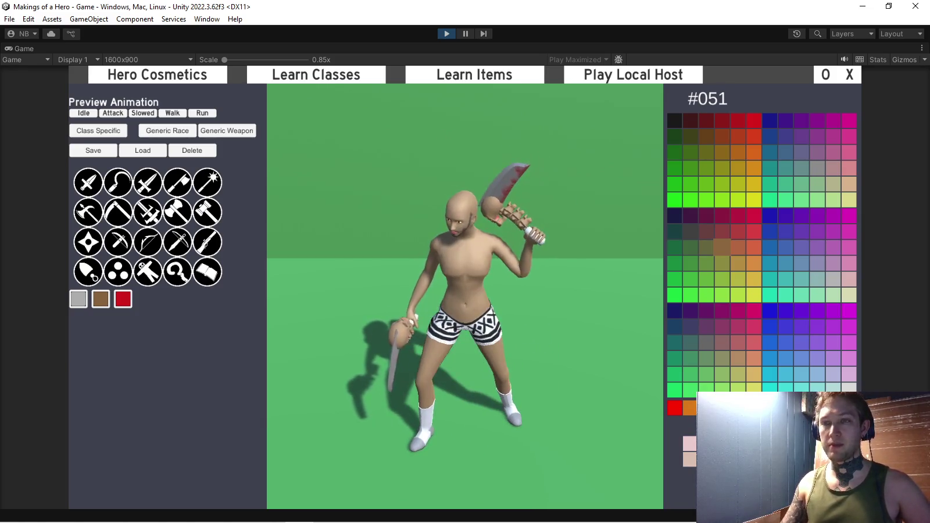
# - Pick the Jagged sickle and set its second colour to black (#000)
pyautogui.click(118, 182)
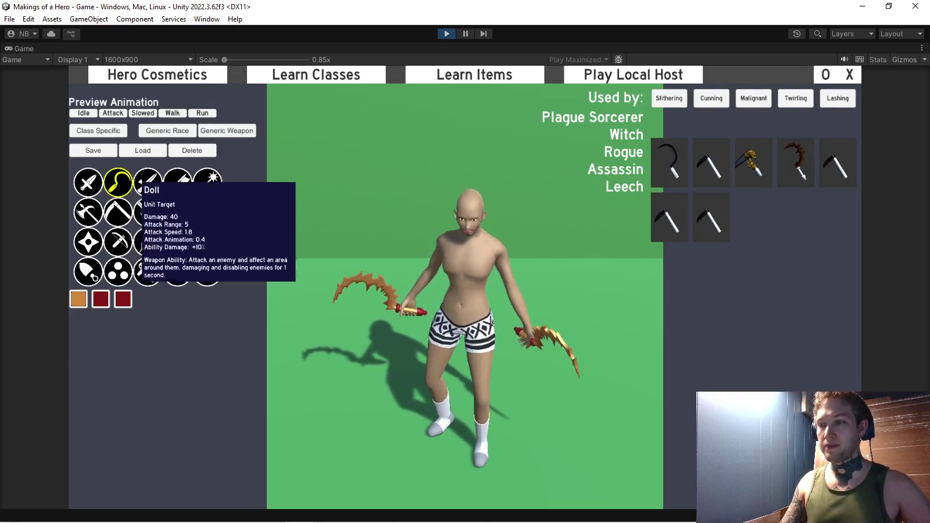
pyautogui.click(118, 183)
pyautogui.click(674, 120)
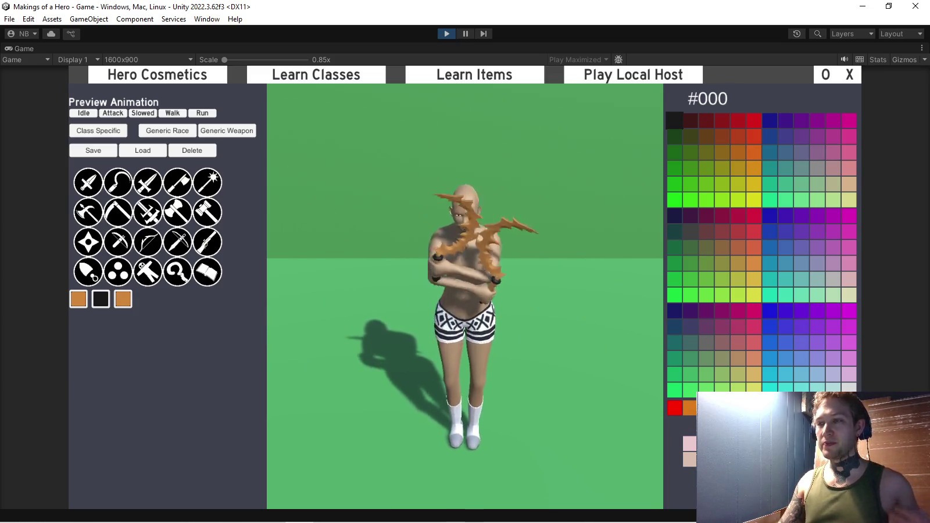
# - Reopen the sickle skin list to compare the plain Kama sickle
pyautogui.click(118, 182)
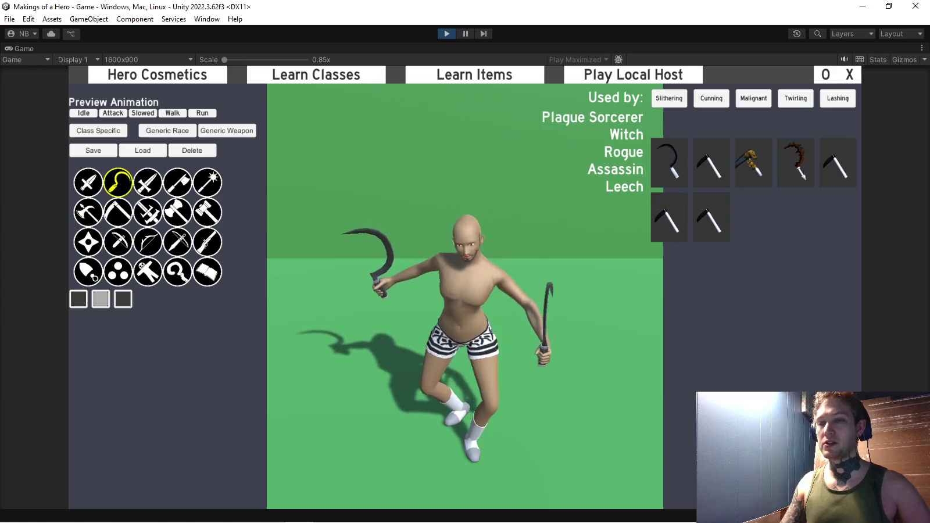
pyautogui.click(118, 182)
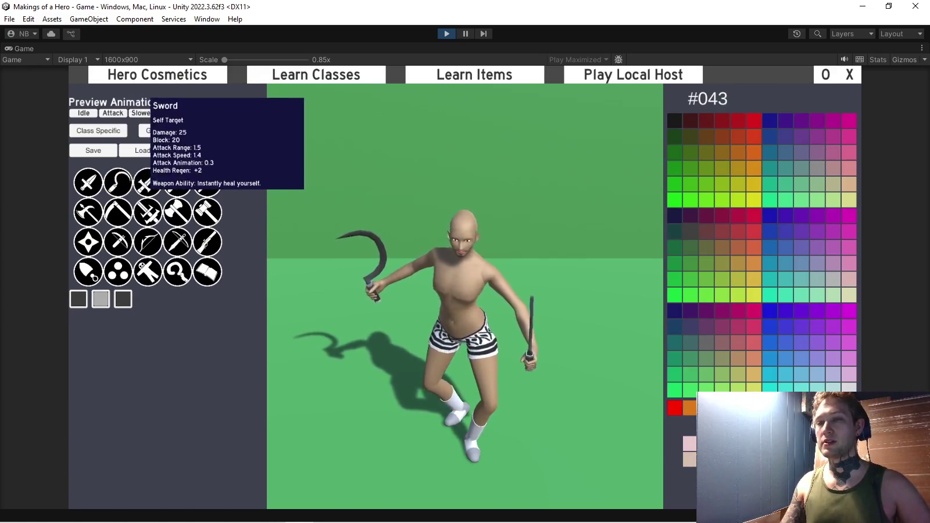
pyautogui.click(118, 182)
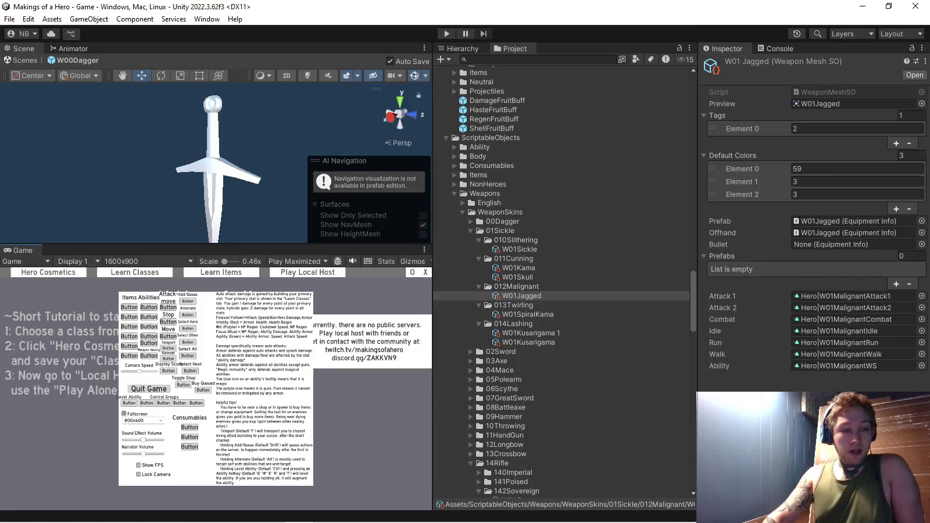
# - Alt+Tab over to GIMP showing the W01SkullMetallic texture
pyautogui.hotkey('alt', 'Tab')
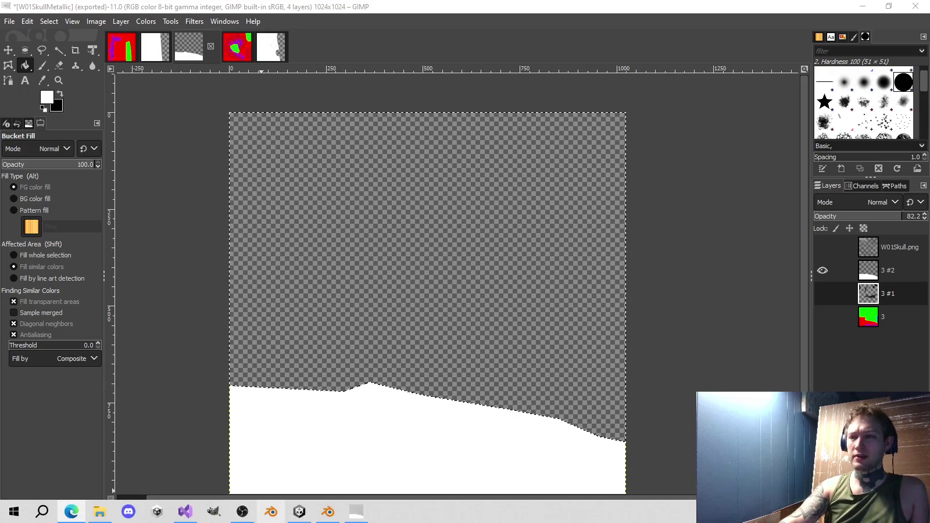
# - Return to the Unity editor from the taskbar and start Play mode
pyautogui.click(285, 513)
pyautogui.hotkey('ctrl', 'p')
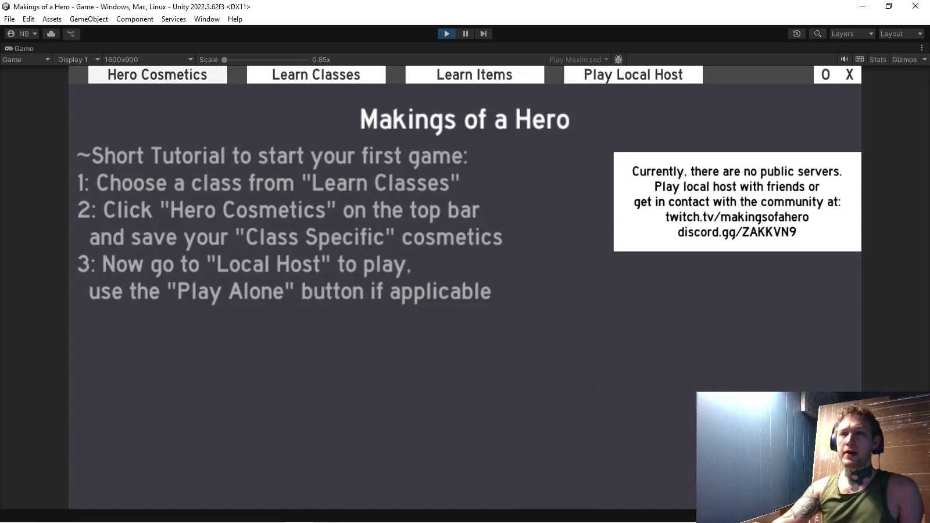
# - Go to the Hero Cosmetics screen, then the Learn Classes screen
pyautogui.click(210, 75)
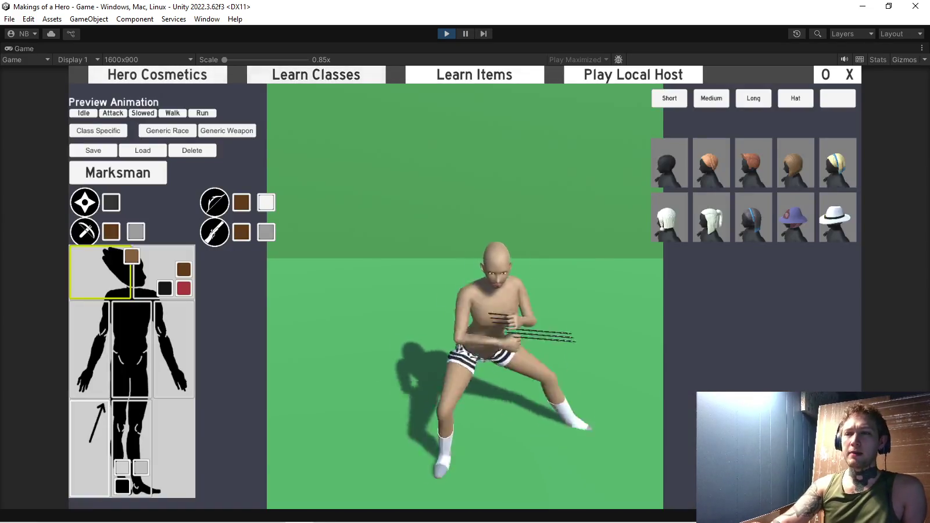
pyautogui.click(315, 74)
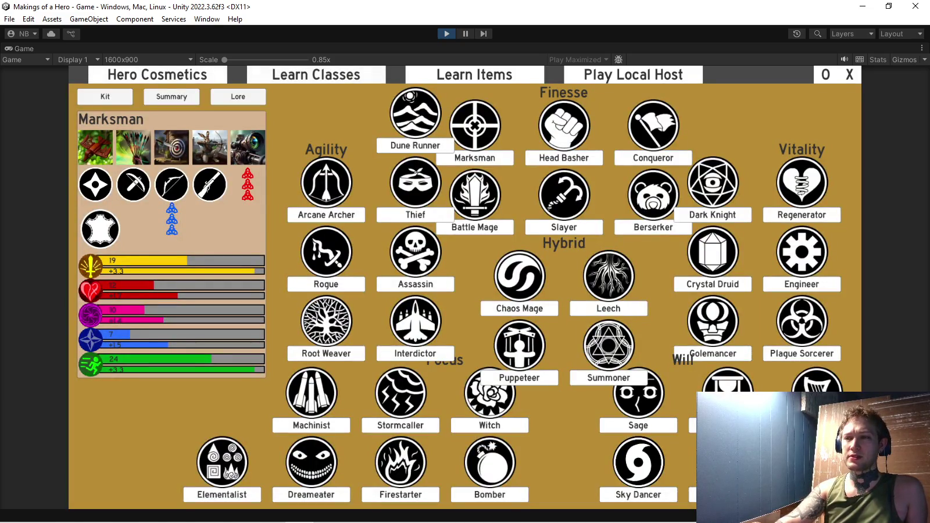